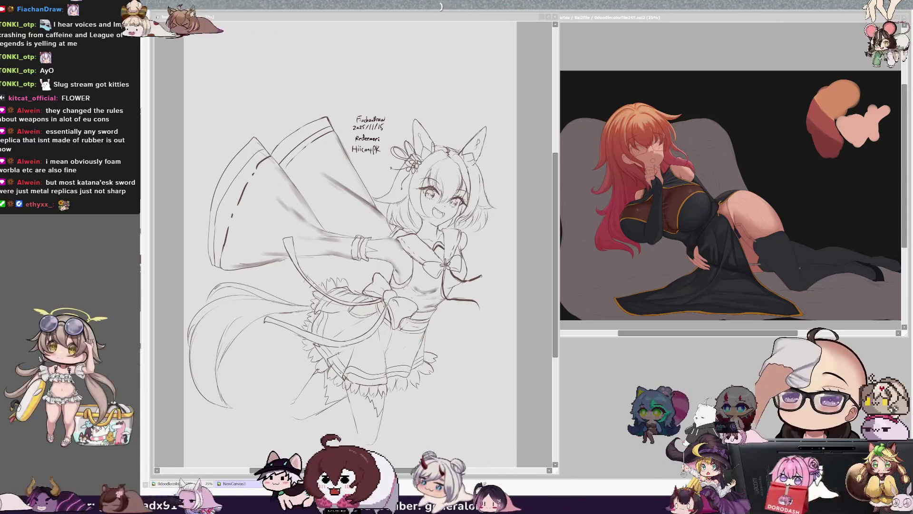
Step: Switch between the fox-girl sketch and the 0doodlefile35.sai2 doodle sheet
scroll(415, 280, "up", 1)
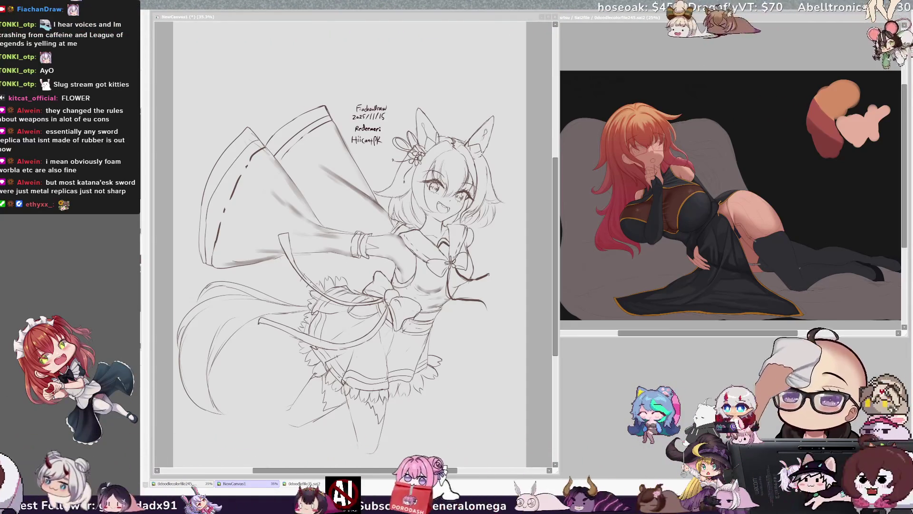
left_click(459, 22)
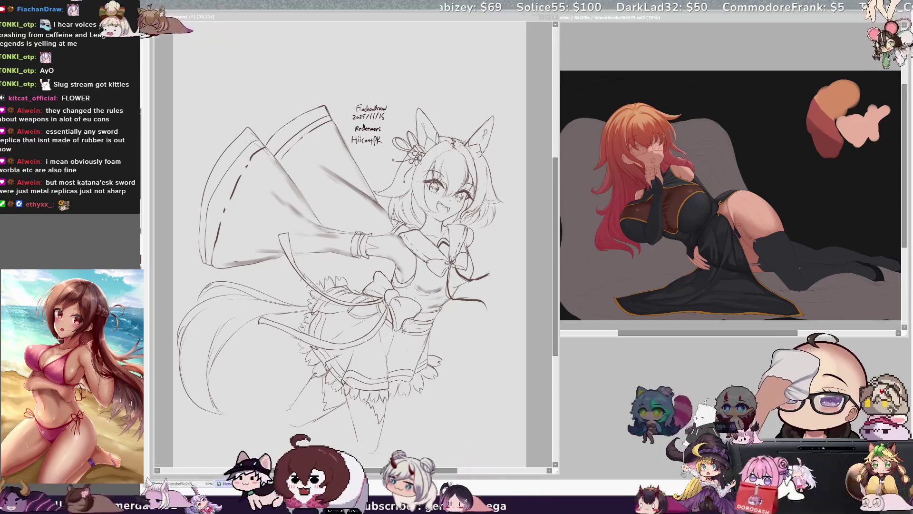
left_click(509, 282)
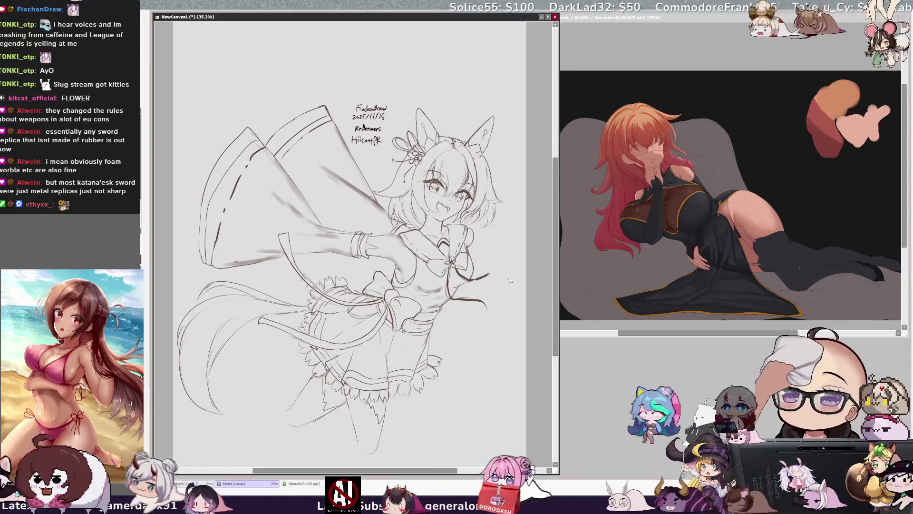
key("ctrl+Tab")
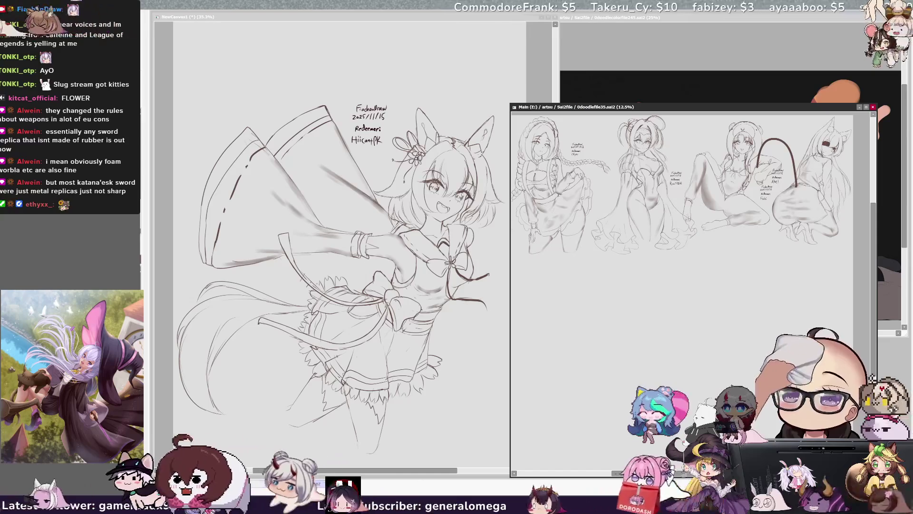
left_click(453, 472)
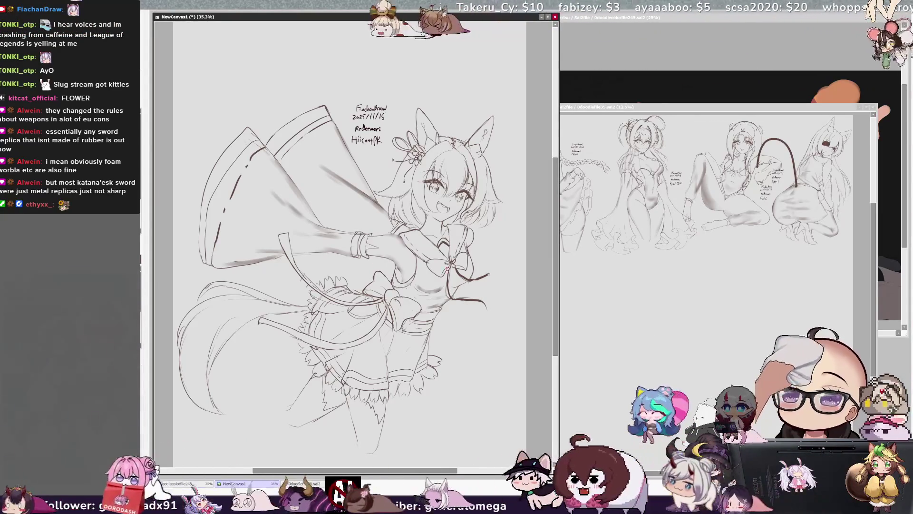
left_click(713, 295)
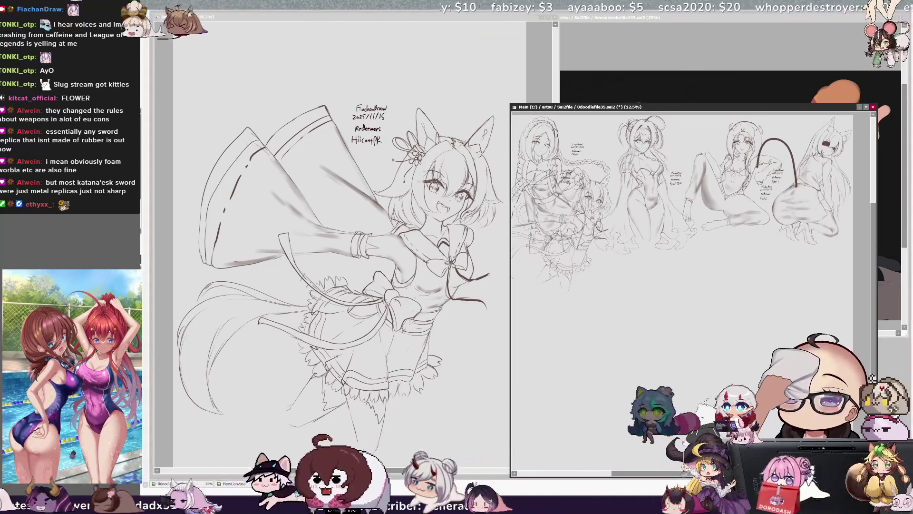
Step: Paste the fox-girl sketch into the doodle sheet and enlarge it with the transform handles
key("ctrl+v")
left_click_drag(719, 379, 727, 379)
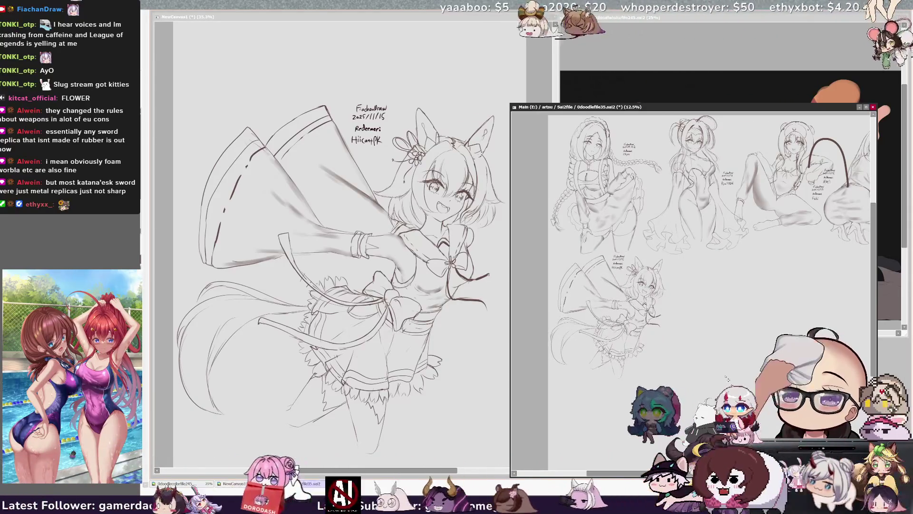
left_click_drag(618, 473, 645, 473)
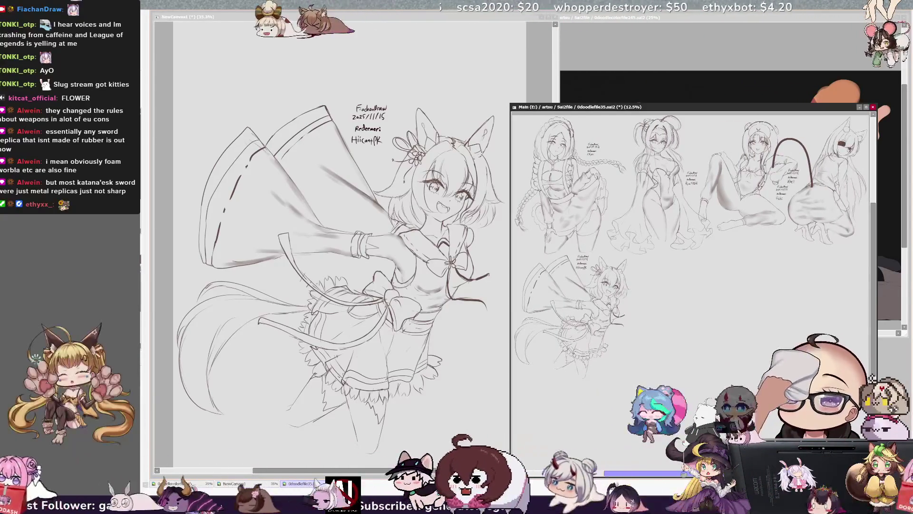
Step: Hide the doodle sheet and return to the NewCanvas1 fox-girl sketch
left_click(860, 107)
left_click(714, 20)
left_click(455, 17)
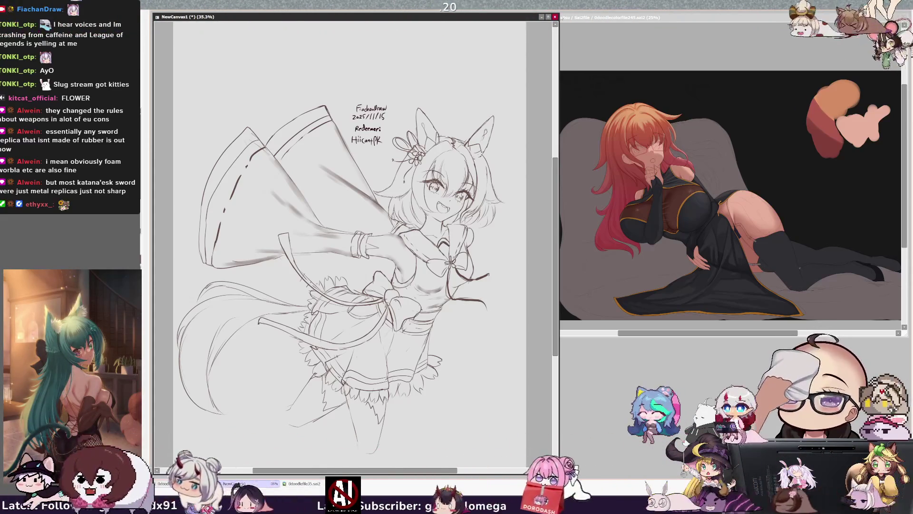
Step: Close NewCanvas1, then move the painting's window left and enlarge it
left_click(486, 237)
left_click_drag(673, 14, 301, 16)
mouse_move(538, 345)
left_mouse_down()
mouse_move(588, 387)
mouse_move(737, 474)
left_mouse_up()
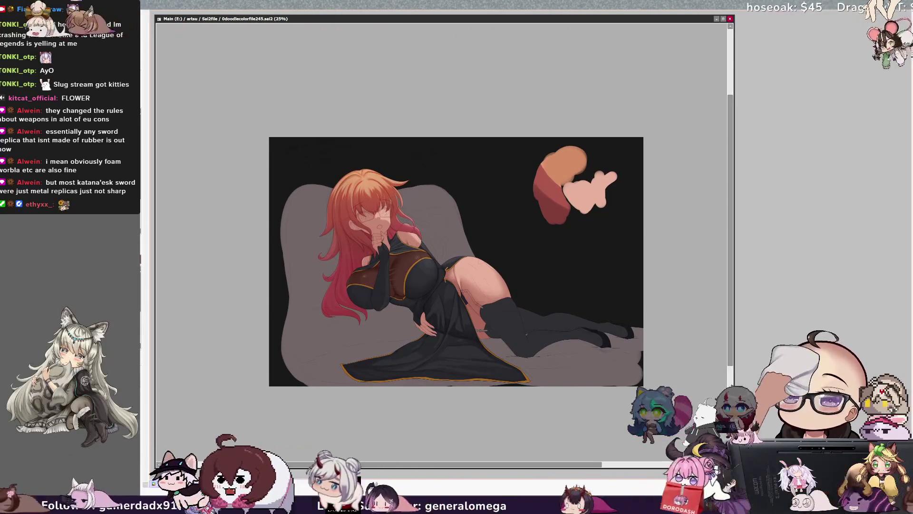
key("ctrl+Tab")
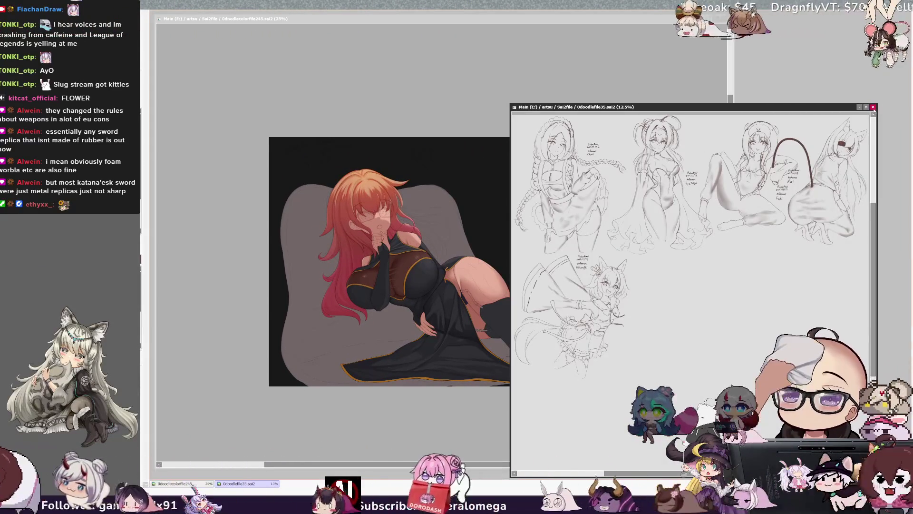
left_click(873, 107)
Step: Zoom the reclining-woman painting in to 50% and scroll it into position
key("ctrl+plus")
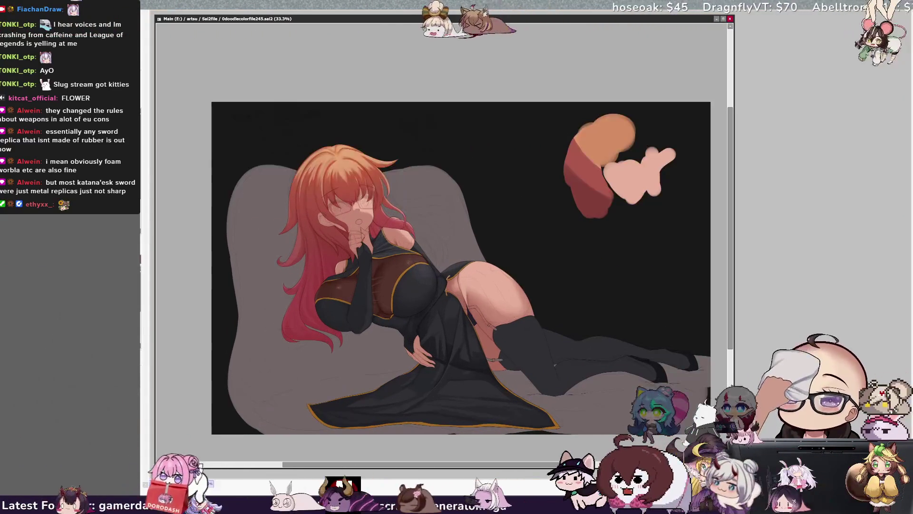
scroll(561, 468, "right", 2)
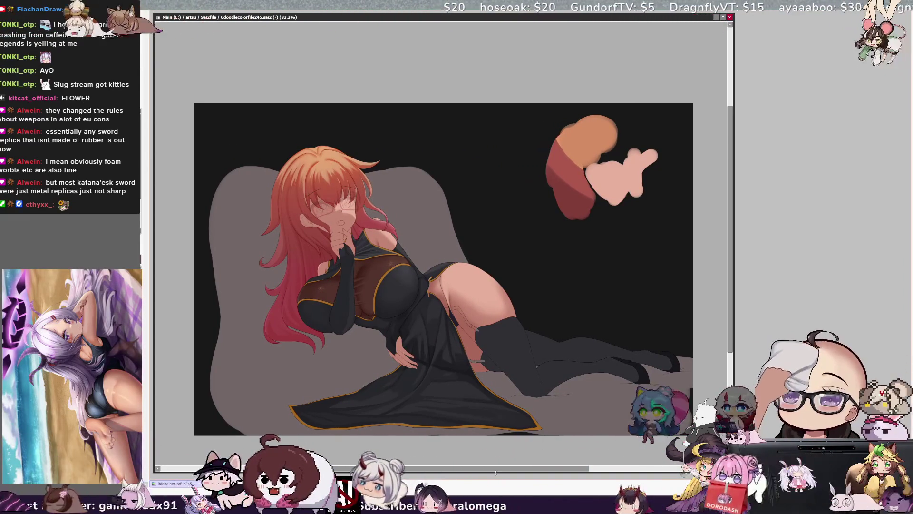
scroll(443, 264, "down", 1)
scroll(728, 356, "down", 1)
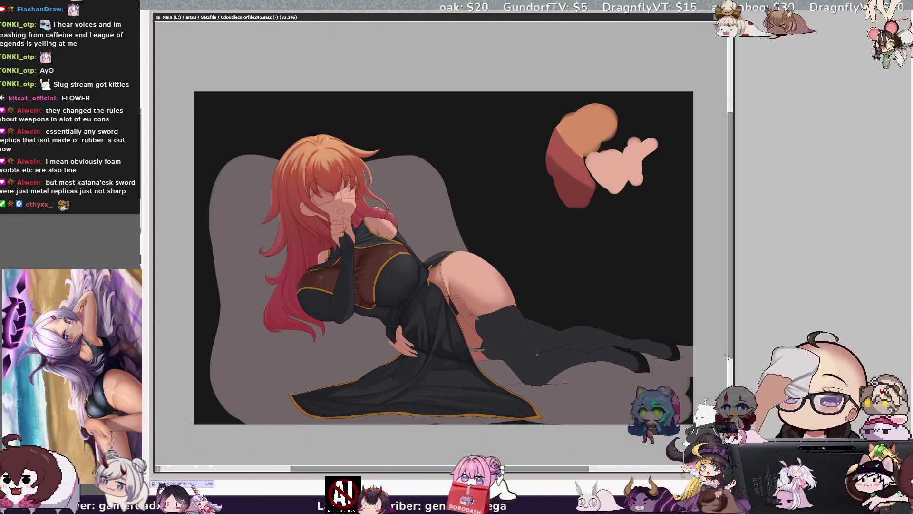
key("ctrl+plus")
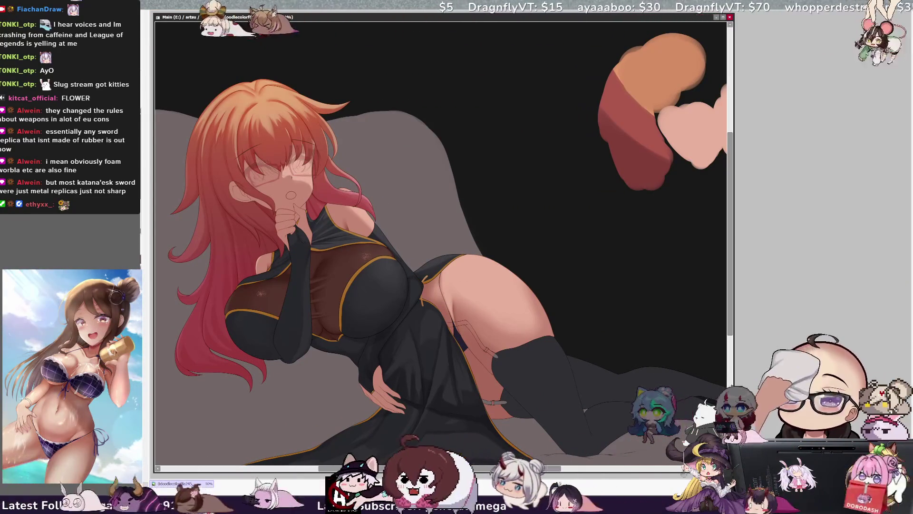
scroll(440, 243, "down", 3)
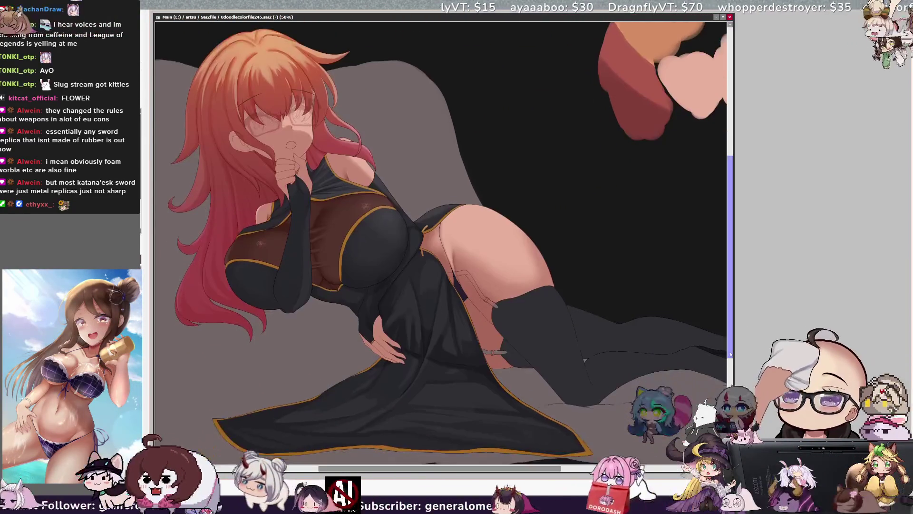
Step: Rotate the view toward the torso and zoom to 100% on the thighs and garter straps
mouse_move(554, 469)
left_mouse_down()
mouse_move(534, 470)
mouse_move(549, 471)
left_mouse_up()
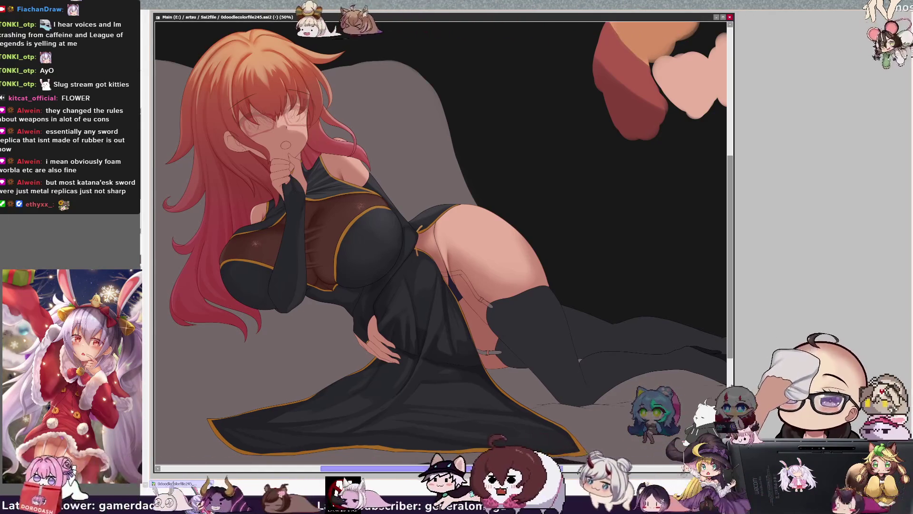
key("End")
key("End")
key("ctrl+plus")
key("ctrl+plus")
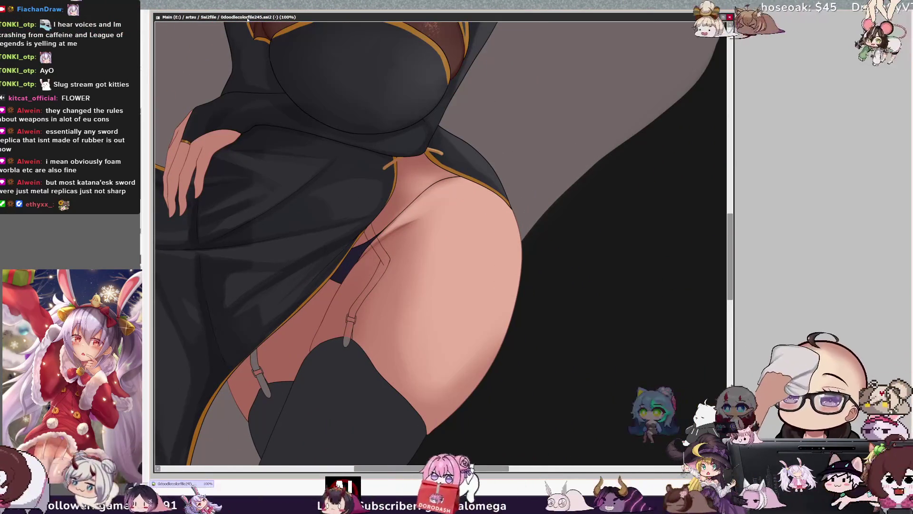
Step: Paint a small stroke on the thigh beside the garter strap, flipping the view to check it
scroll(410, 413, "right", 1)
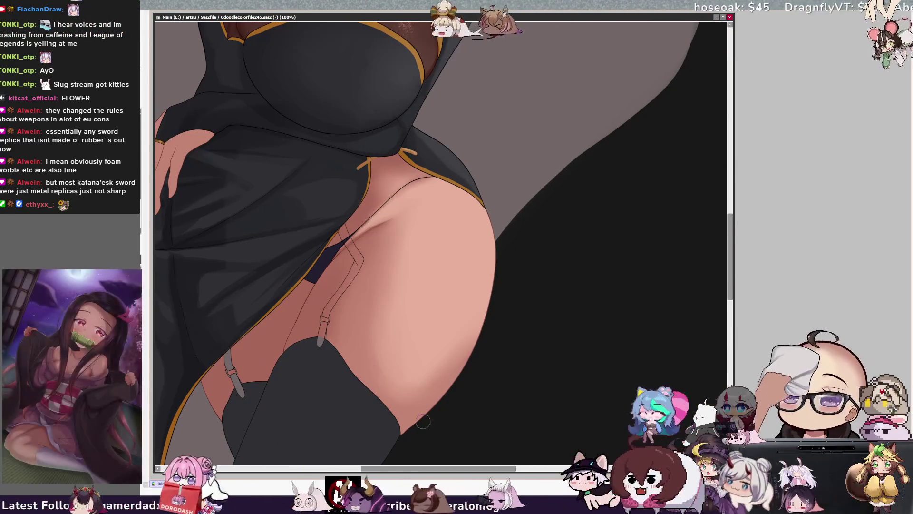
scroll(389, 265, "left", 1)
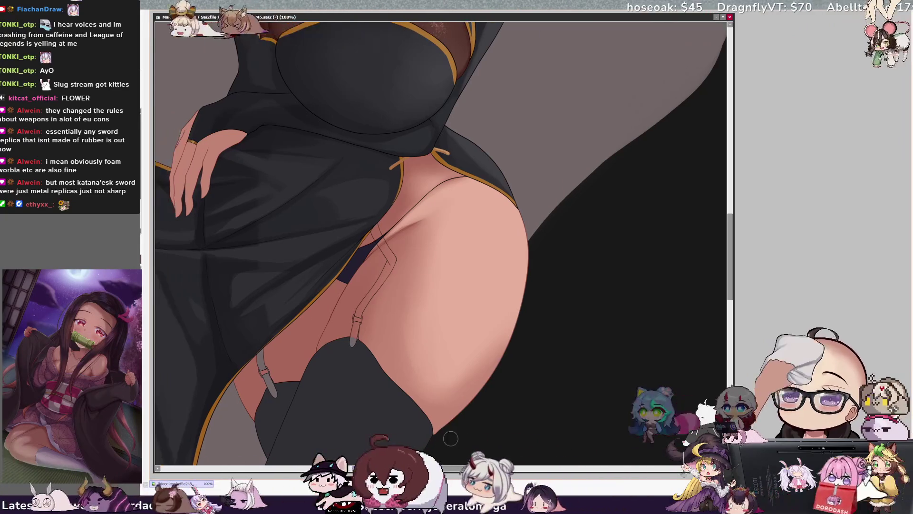
left_click_drag(389, 265, 388, 262)
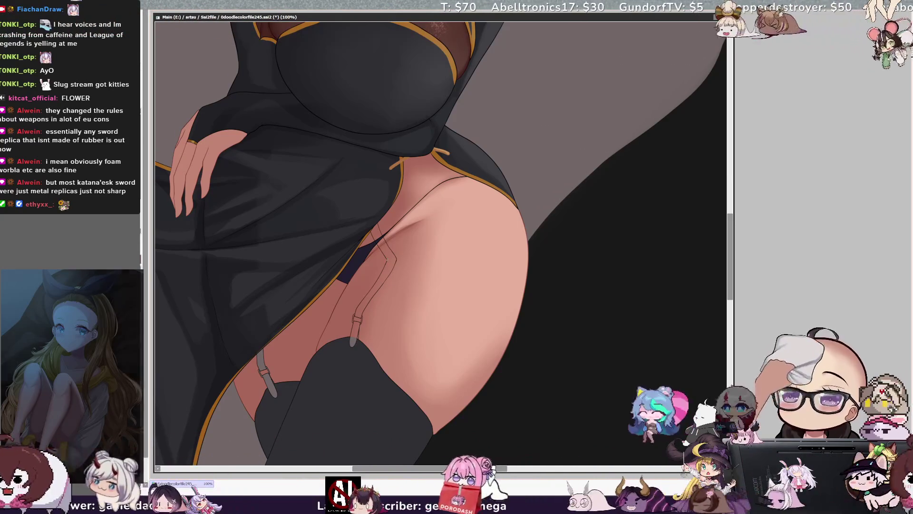
key("h")
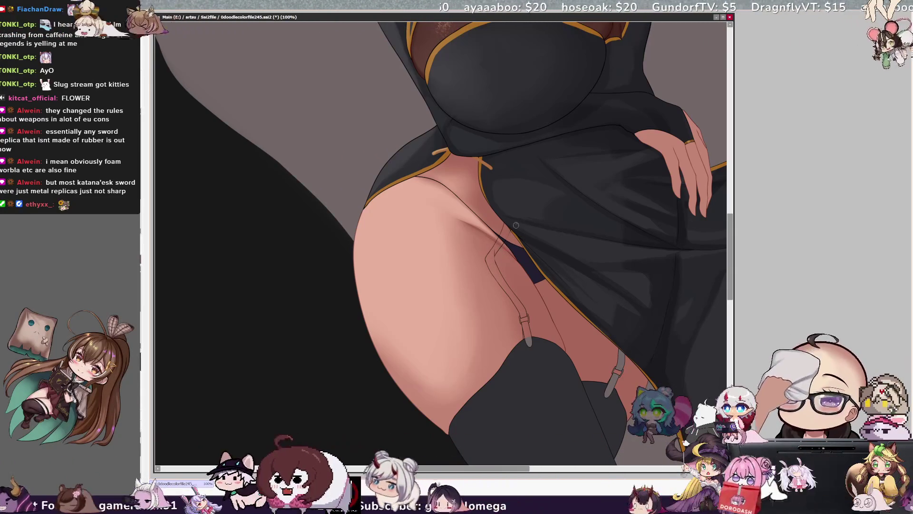
key("h")
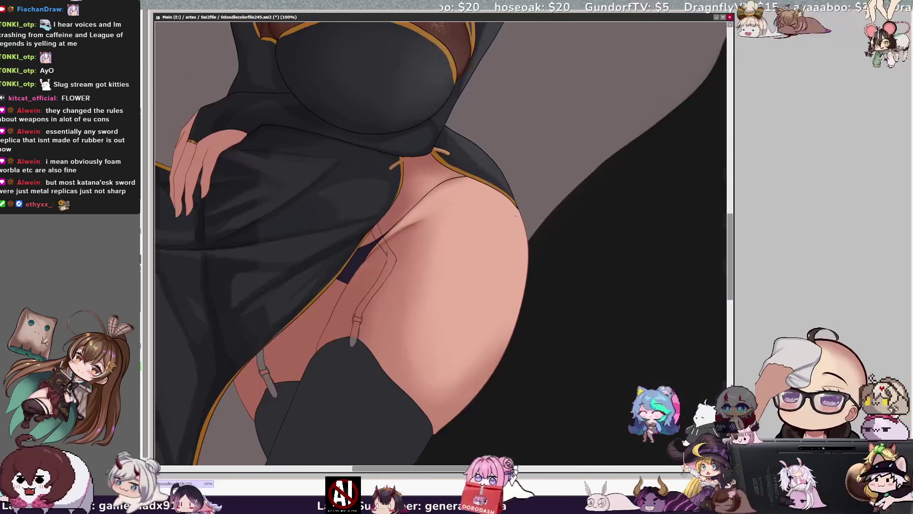
scroll(428, 238, "up", 5)
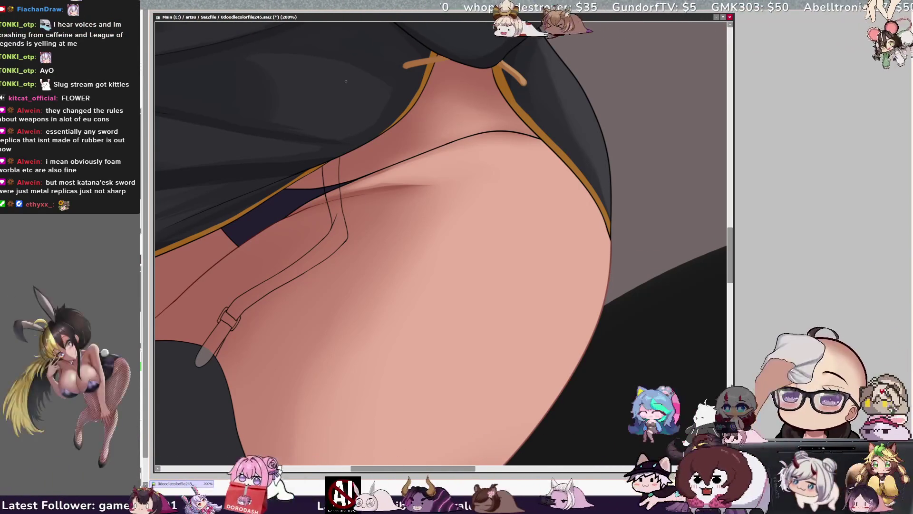
scroll(440, 242, "down", 3)
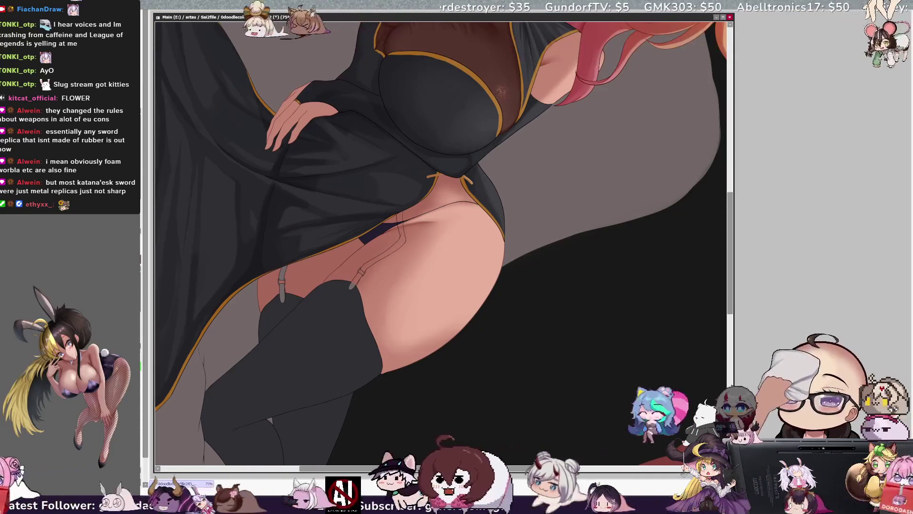
Step: Zoom out to 75%, pan to the thigh and paint the garter strap dark
key("h")
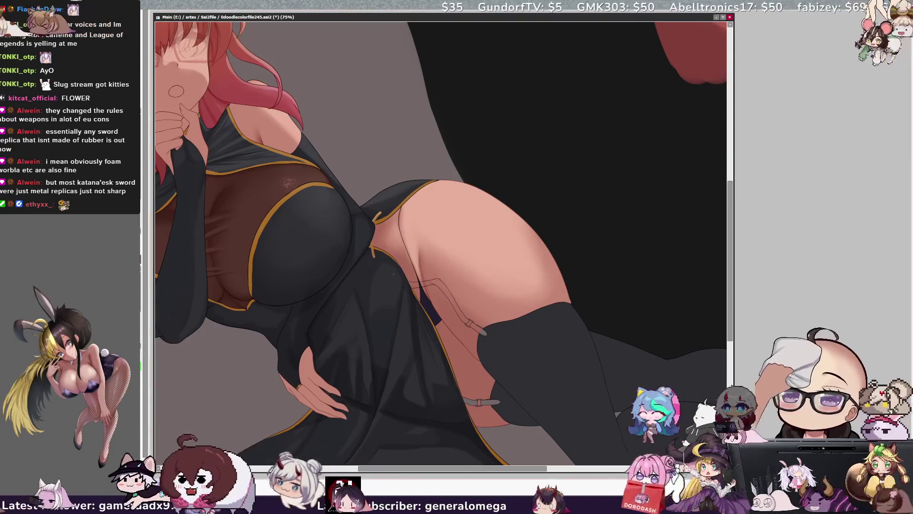
left_click_drag(422, 471, 447, 472)
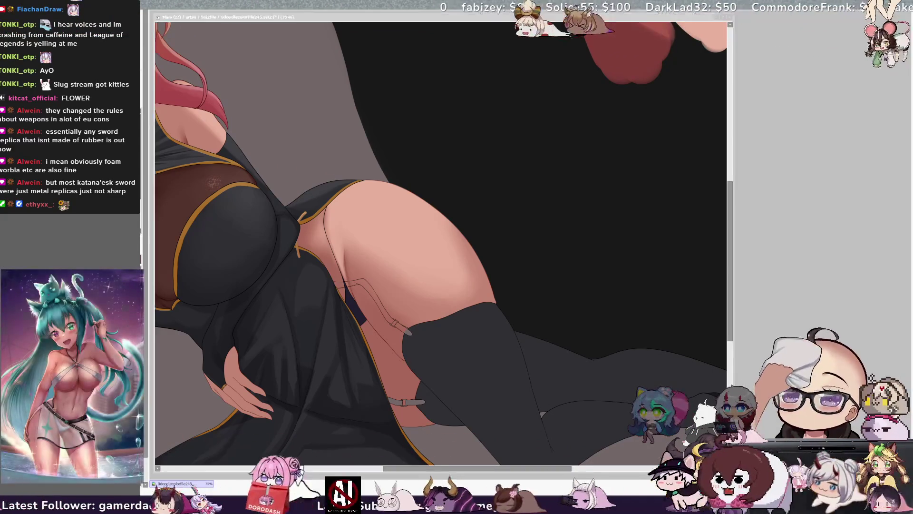
key("alt+Tab")
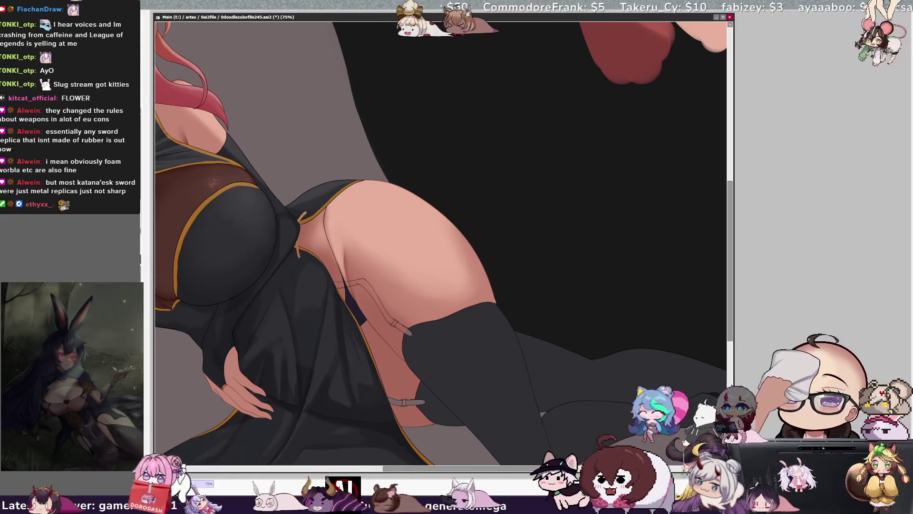
left_click_drag(394, 323, 345, 286)
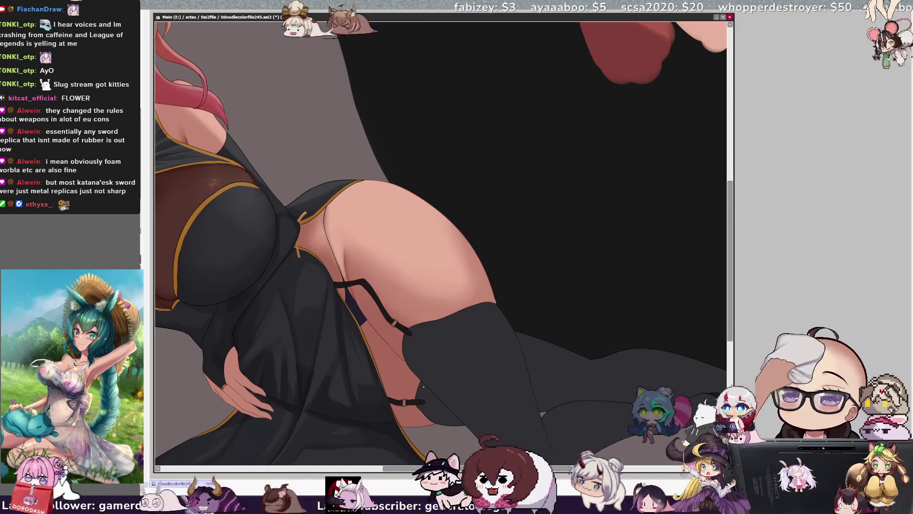
Step: Zoom out to the whole canvas and turn the black backdrop behind the couch pale light grey
scroll(423, 386, "down", 4)
scroll(542, 305, "up", 2)
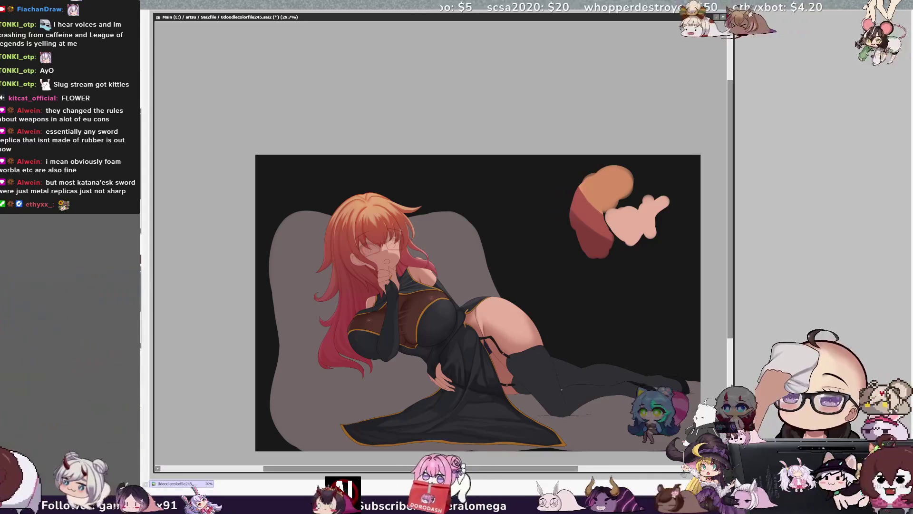
scroll(369, 242, "down", 1)
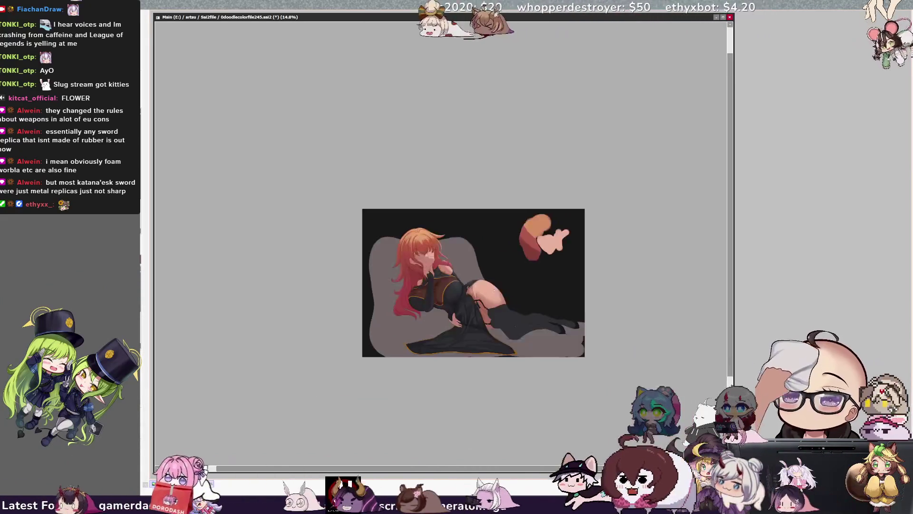
scroll(369, 243, "up", 3)
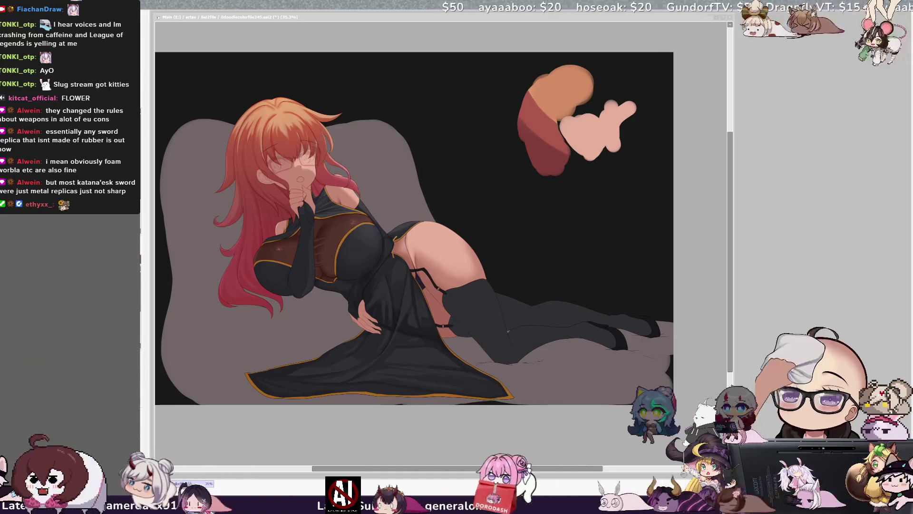
scroll(232, 137, "up", 1)
scroll(232, 136, "left", 1)
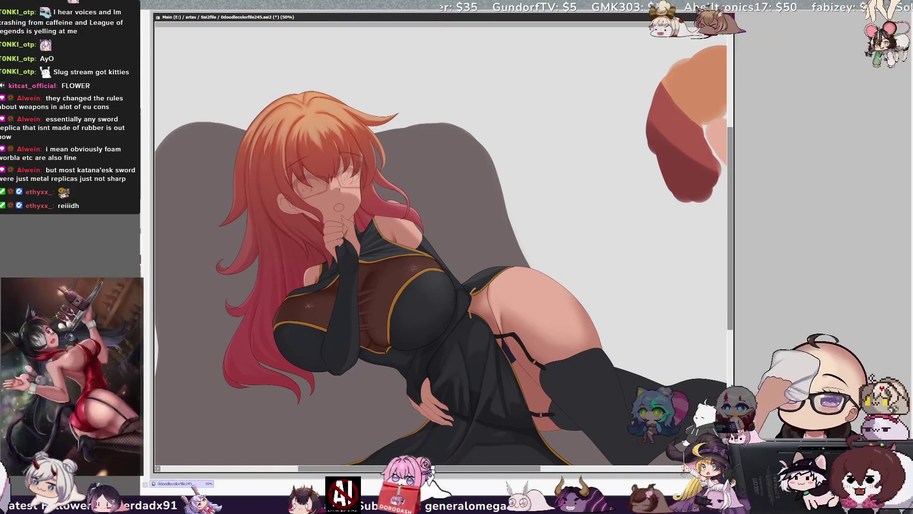
Step: Zoom to 42% and refill the background layer with a medium grey using the Bucket tool
scroll(461, 236, "down", 1)
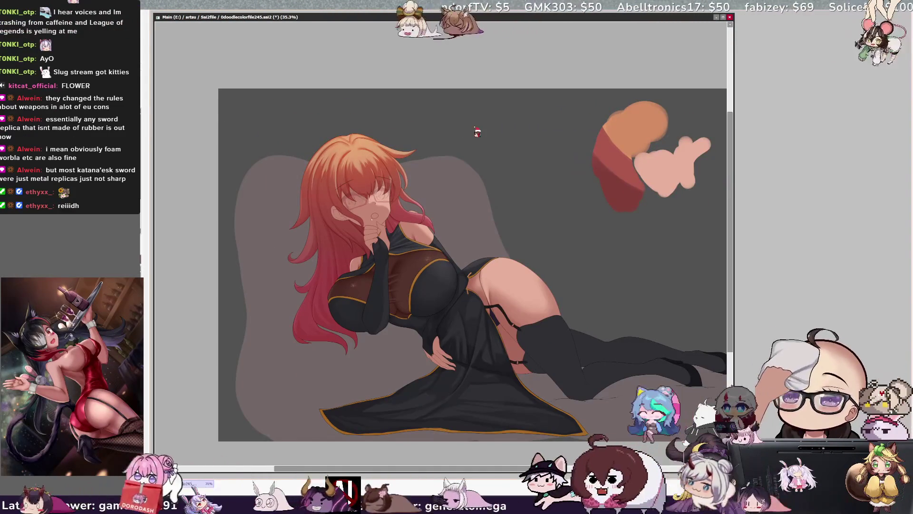
scroll(371, 223, "up", 1)
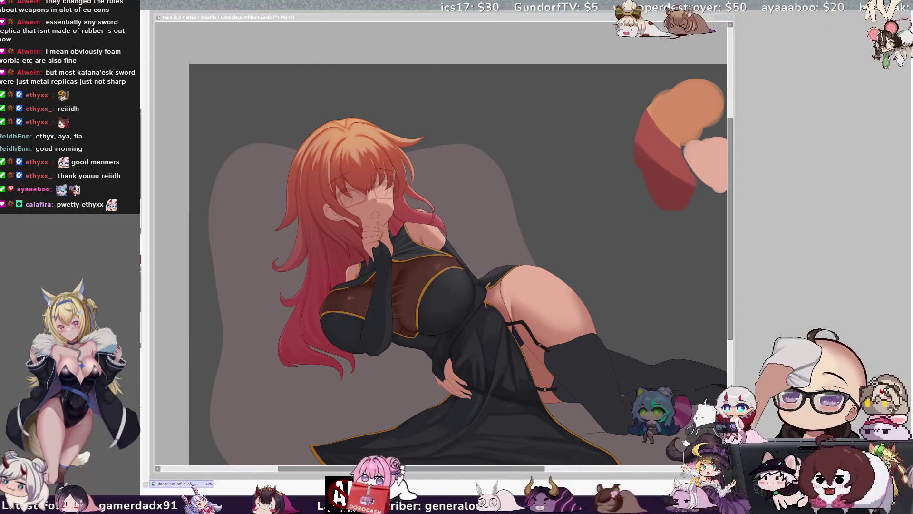
scroll(455, 248, "right", 1)
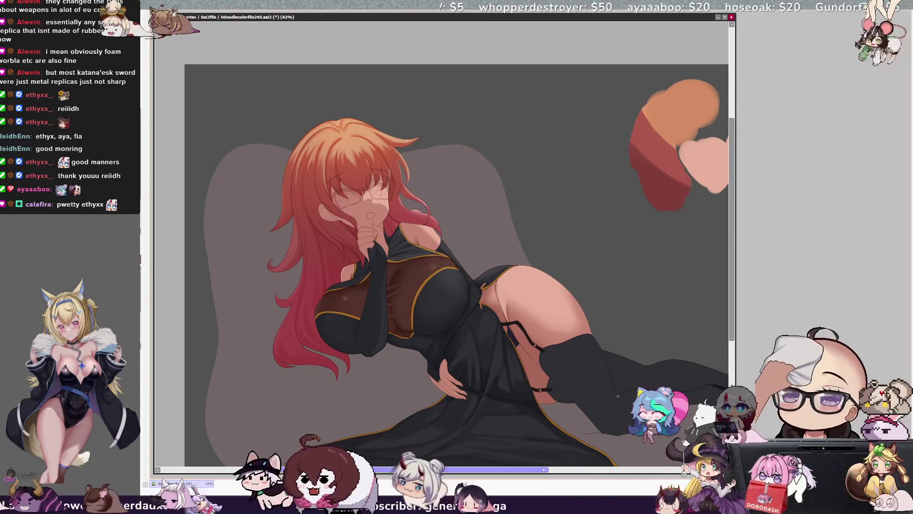
Step: Pan the canvas and refill the background layer with light grey again
left_click_drag(414, 469, 433, 470)
left_click_drag(733, 326, 733, 333)
left_click_drag(516, 470, 508, 470)
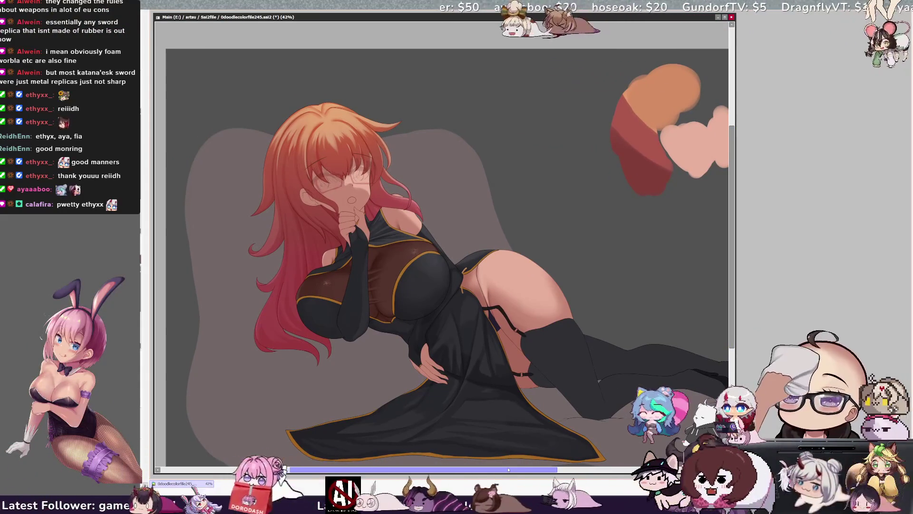
left_click_drag(734, 185, 733, 191)
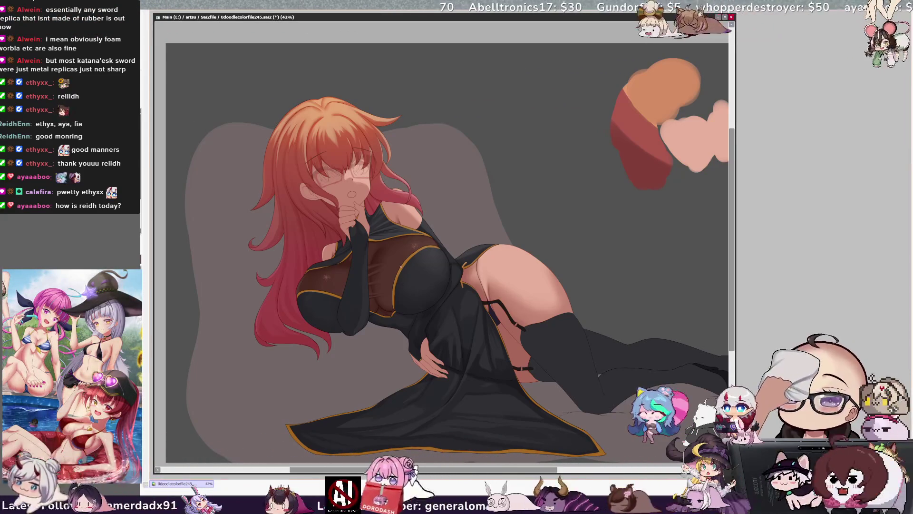
left_click_drag(393, 469, 391, 470)
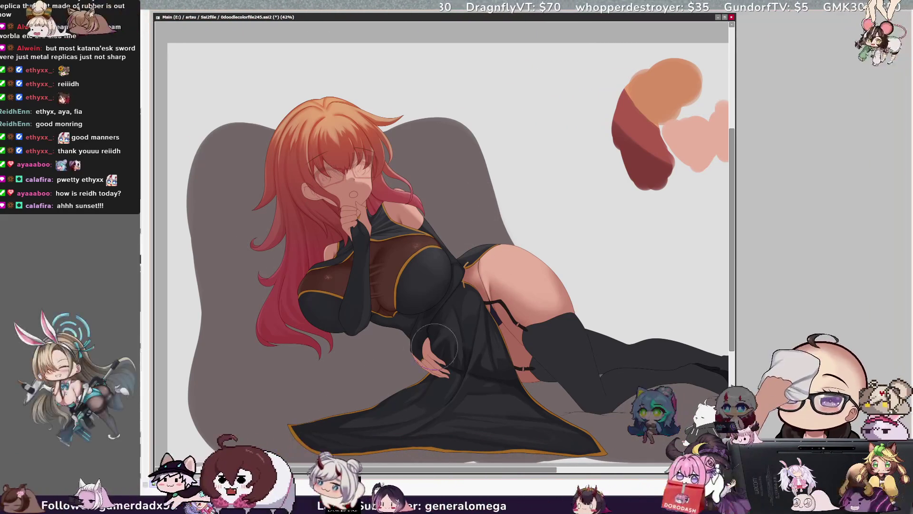
Step: Scroll to the empty area right of the figure and dab a large soft grey test stroke
scroll(516, 426, "right", 2)
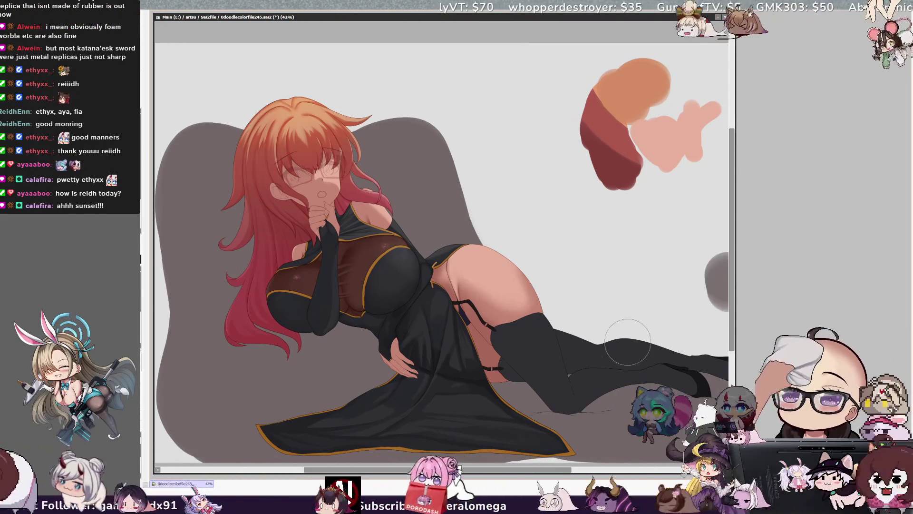
scroll(734, 335, "down", 2)
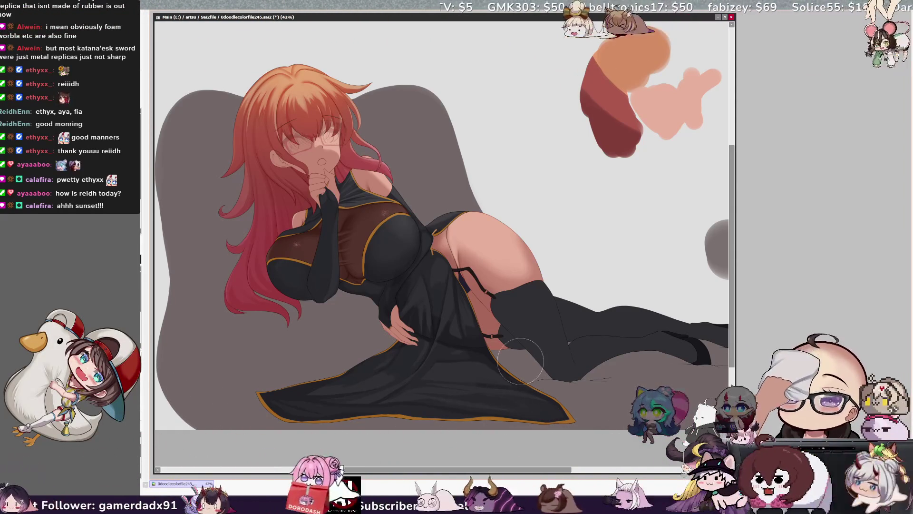
scroll(506, 362, "right", 5)
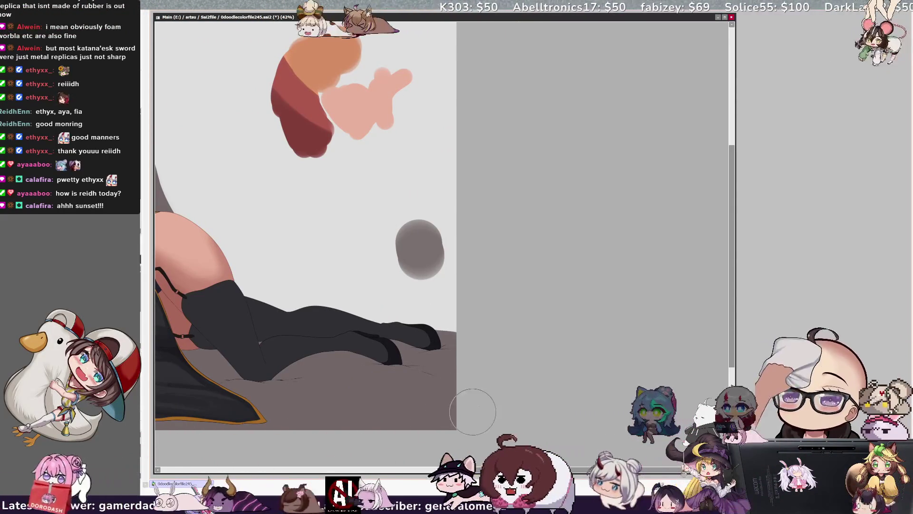
scroll(464, 377, "left", 4)
scroll(443, 450, "left", 2)
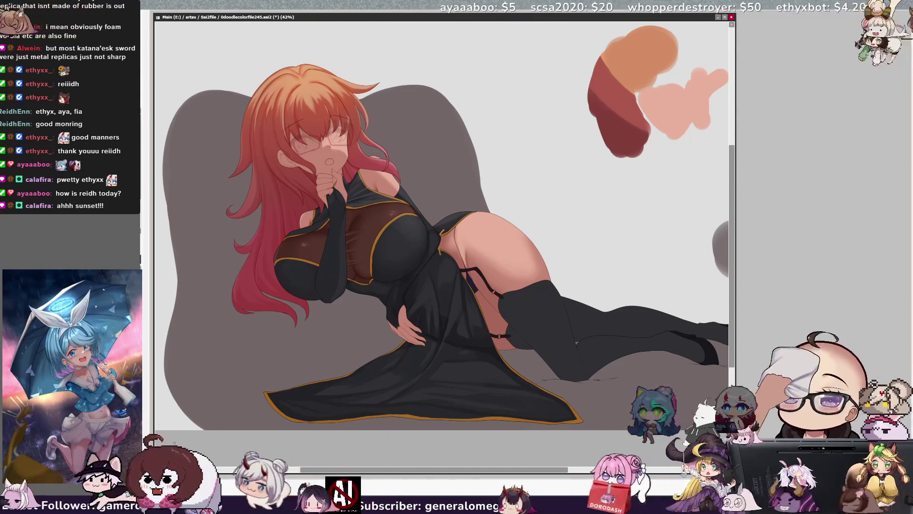
Step: Undo the grey test blob and reduce the brush size from 600 to 183
left_click_drag(707, 450, 627, 450)
key("ctrl+z")
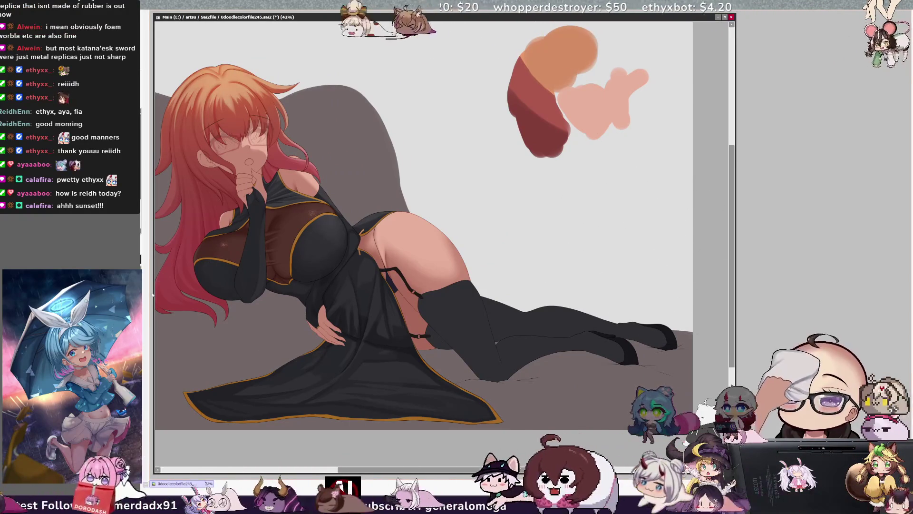
key("bracketleft")
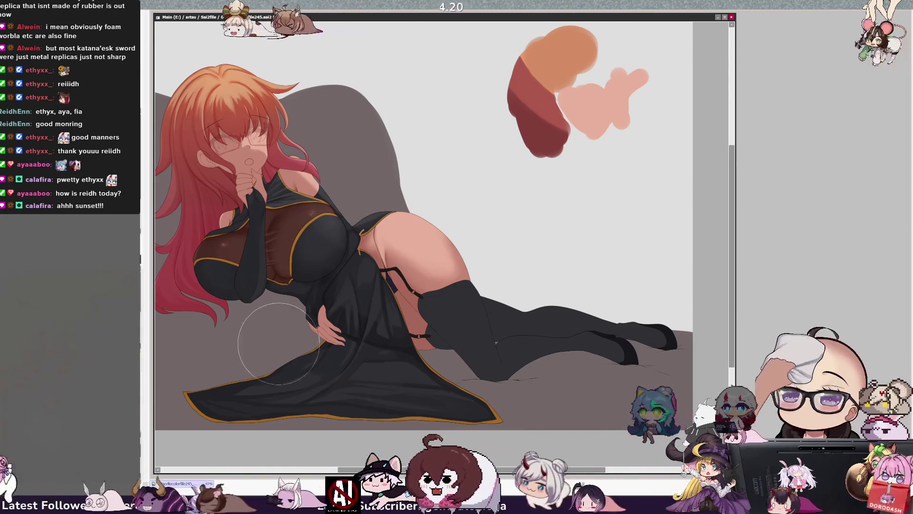
scroll(322, 442, "left", 3)
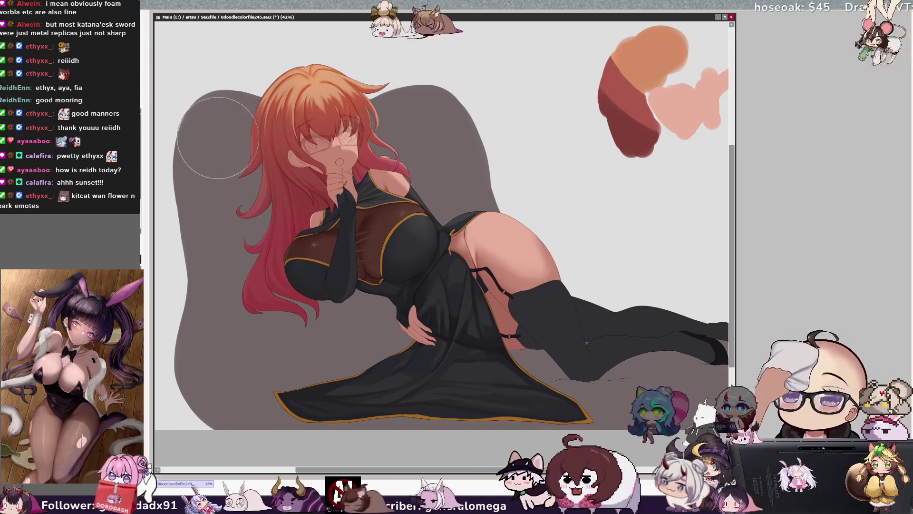
key("bracketleft")
key("bracketleft")
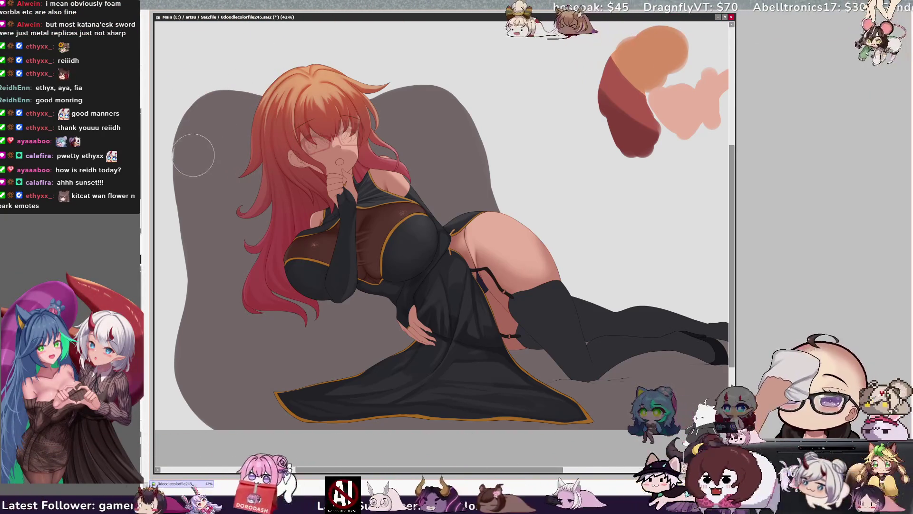
key("bracketright")
key("bracketright")
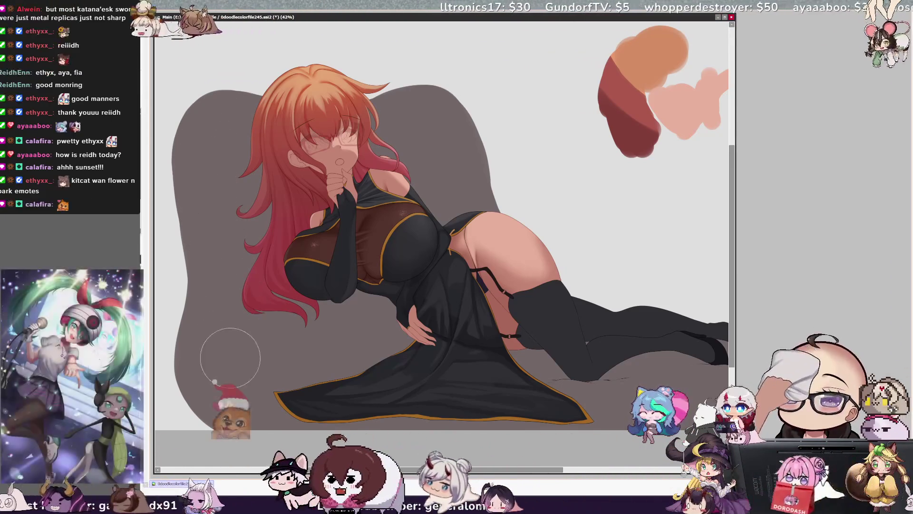
key("bracketleft")
left_click_drag(194, 360, 200, 378)
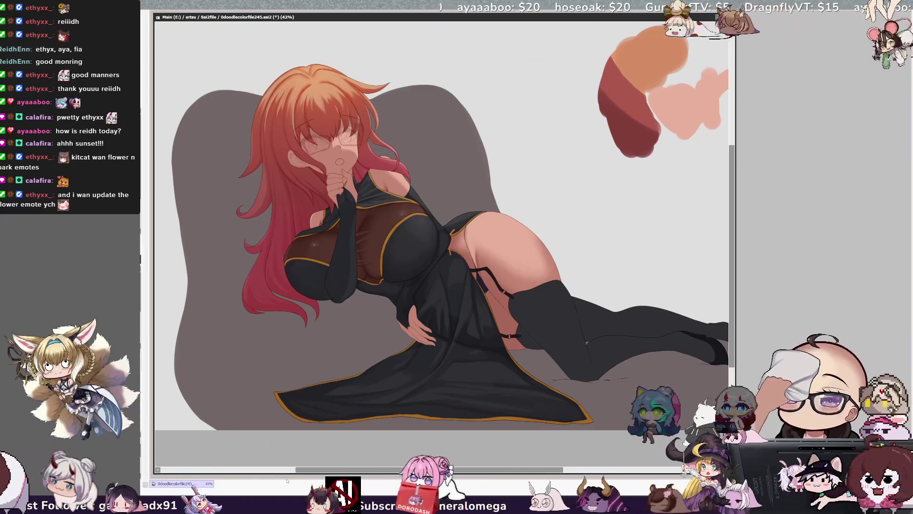
Step: Adjust the view and zoom to 75% on the woman's face and upper body
mouse_move(530, 470)
left_mouse_down()
mouse_move(529, 462)
mouse_move(506, 470)
left_mouse_up()
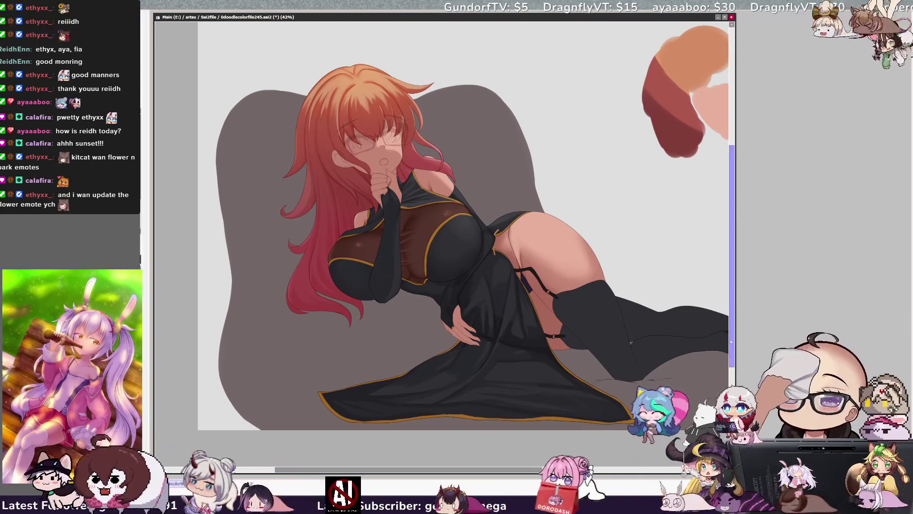
scroll(465, 229, "up", 2)
mouse_move(535, 471)
left_mouse_down()
mouse_move(603, 467)
mouse_move(562, 482)
mouse_move(535, 477)
left_mouse_up()
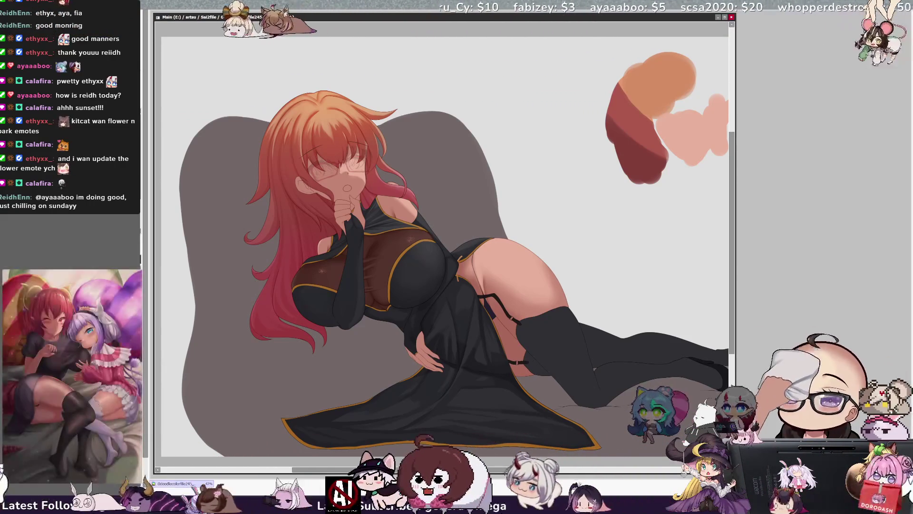
key("ctrl+plus")
key("ctrl+plus")
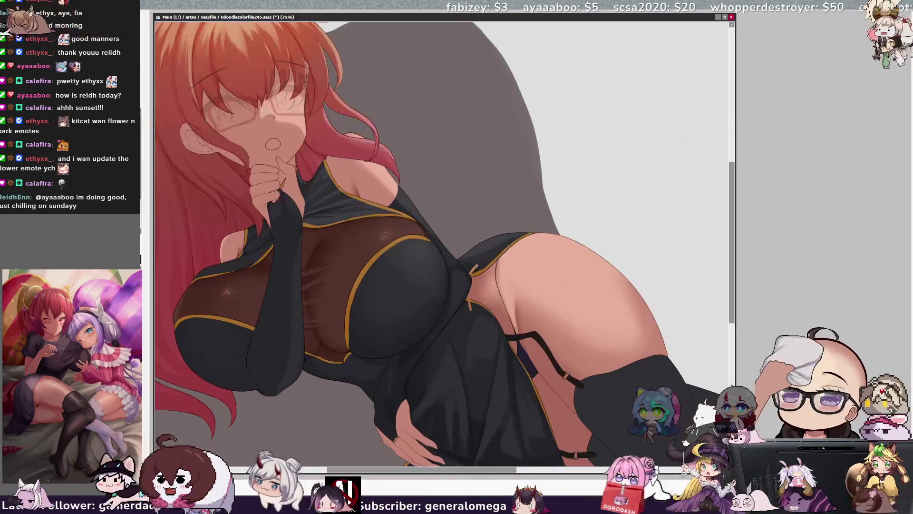
Step: Reframe the close-up on her head and hair, lasso the area around the ear, then deselect
key("ctrl+minus")
key("ctrl+plus")
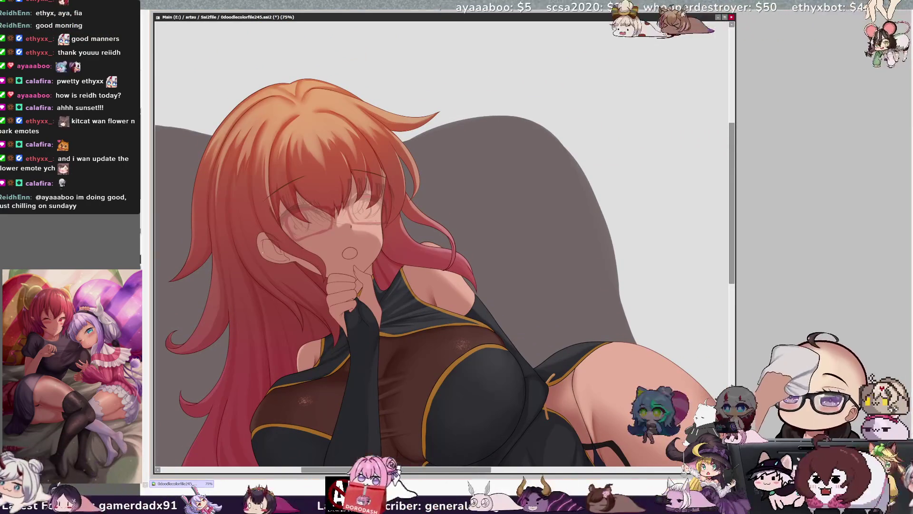
mouse_move(301, 286)
left_mouse_down()
mouse_move(269, 221)
mouse_move(249, 225)
mouse_move(299, 284)
mouse_move(242, 193)
left_mouse_up()
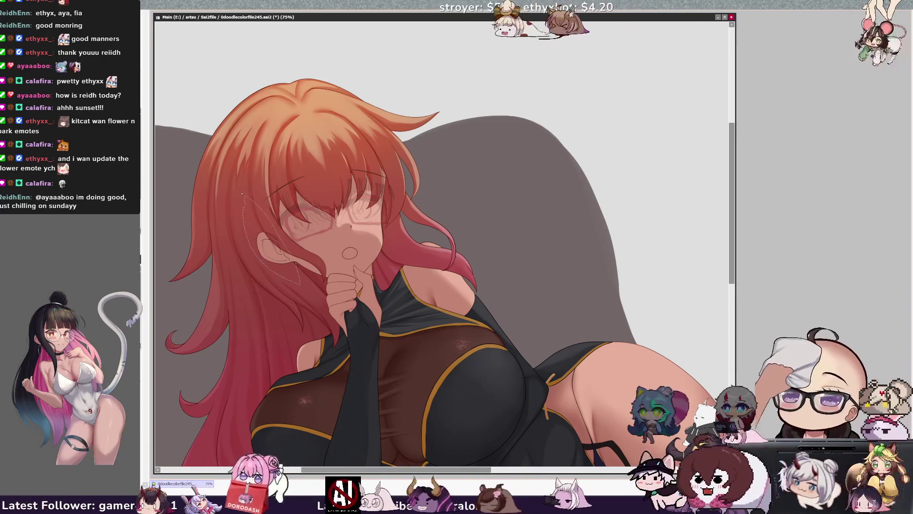
key("ctrl+d")
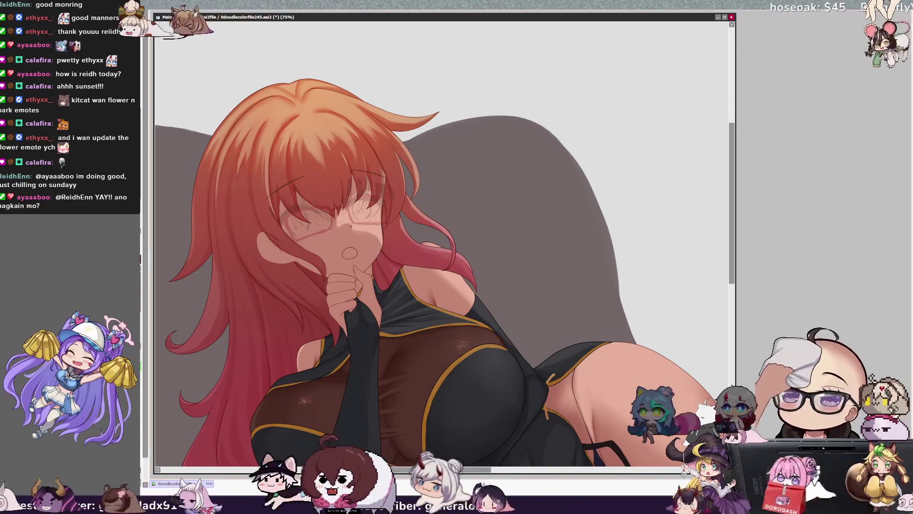
Step: Mirror the view and sketch a new hair strand beside her face
key("h")
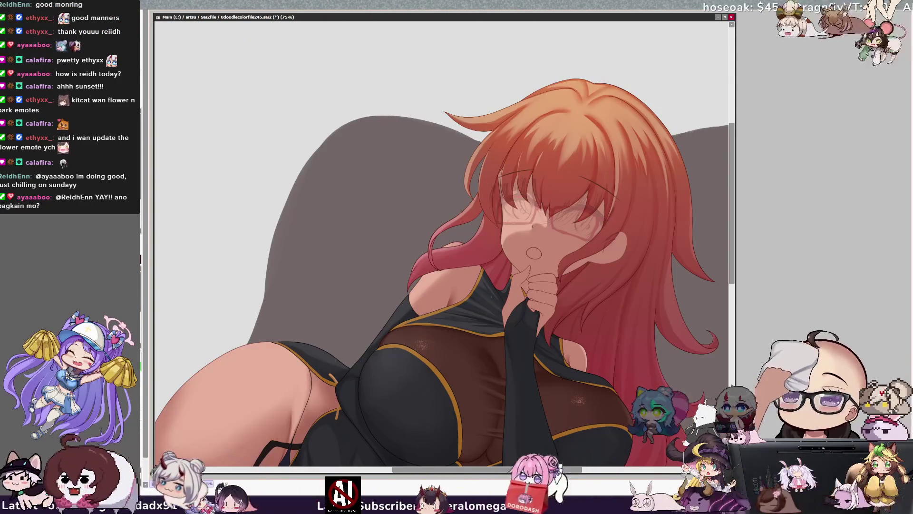
left_click_drag(562, 472, 595, 472)
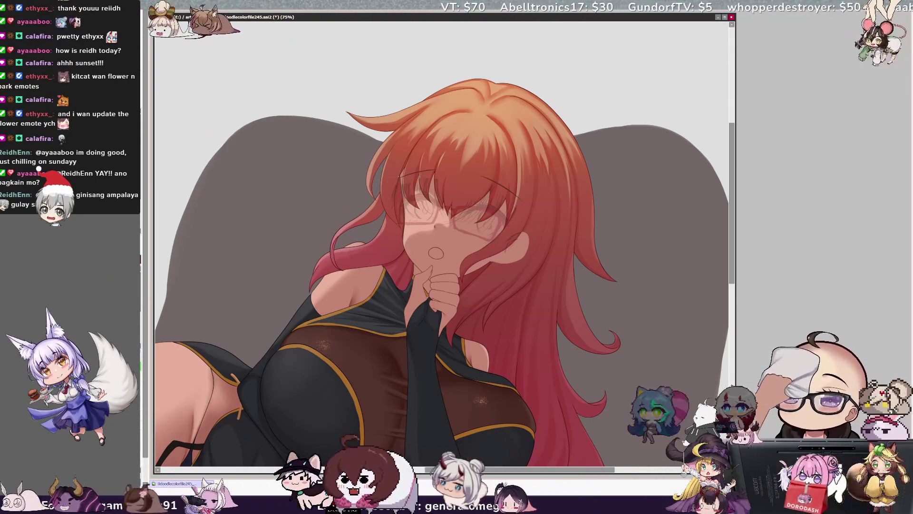
left_click_drag(378, 183, 321, 238)
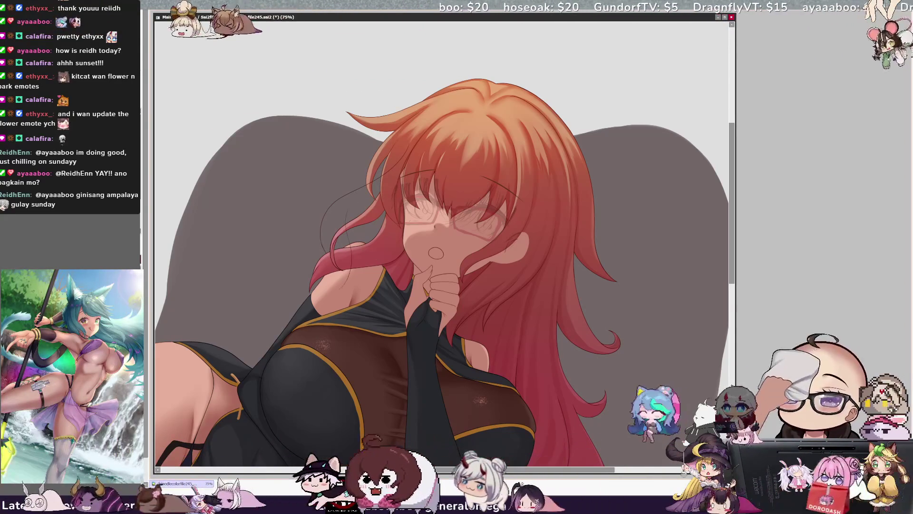
Step: Flip the view back, zoom to 150%, draw a thin strand toward her shoulder, and set brush size 13
key("h")
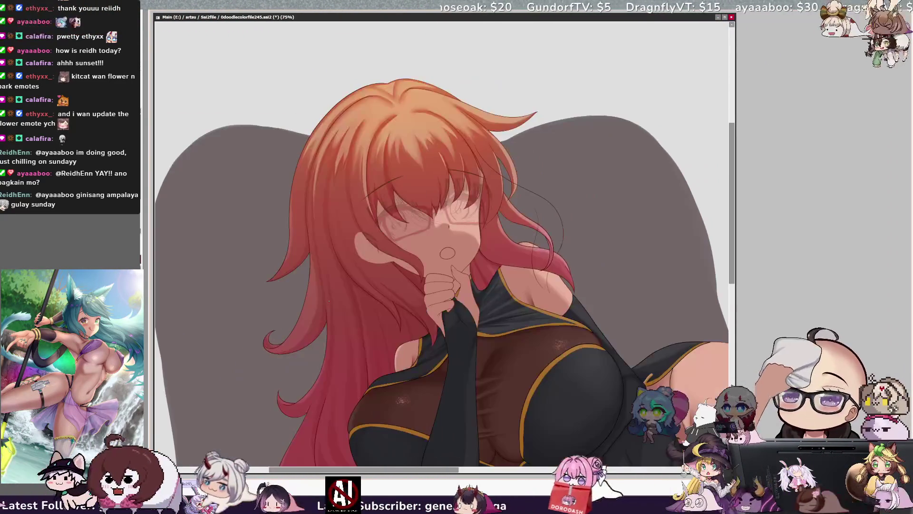
key("h")
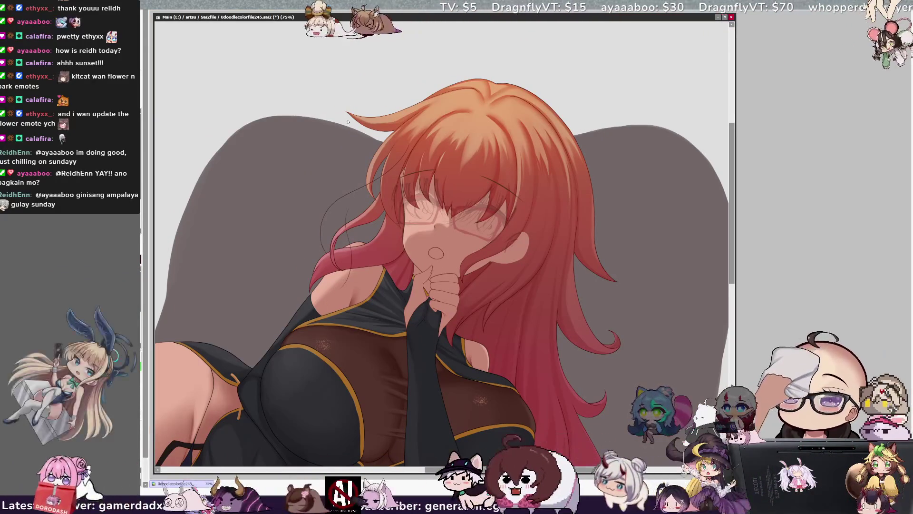
key("ctrl+plus")
key("ctrl+plus")
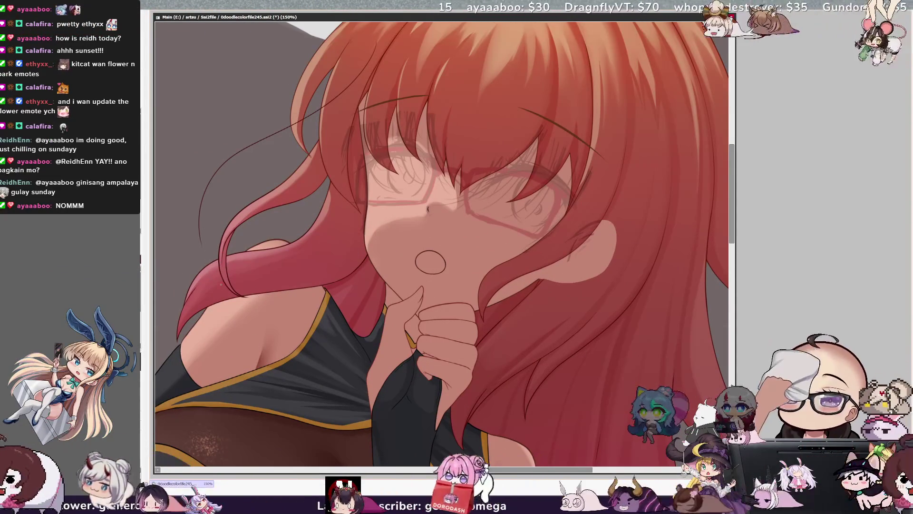
left_click_drag(200, 230, 221, 276)
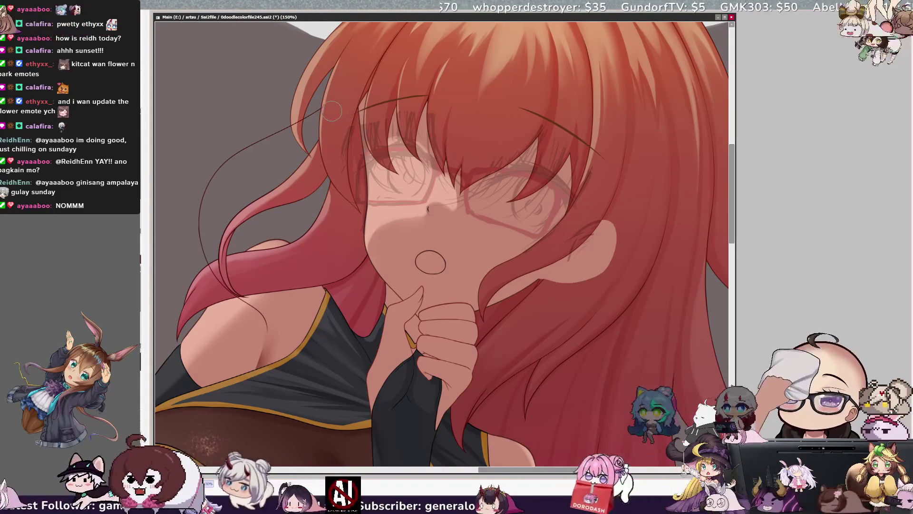
left_click_drag(330, 85, 293, 123)
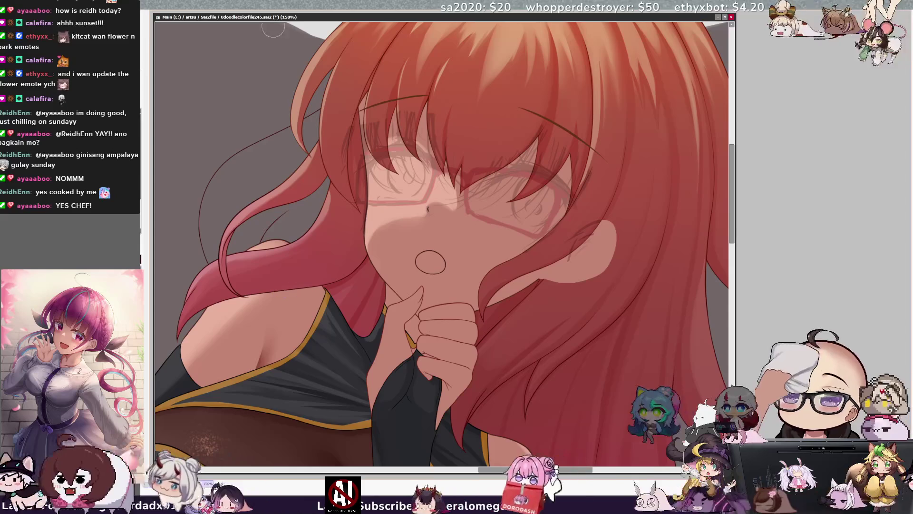
key("minus")
key("minus")
key("minus")
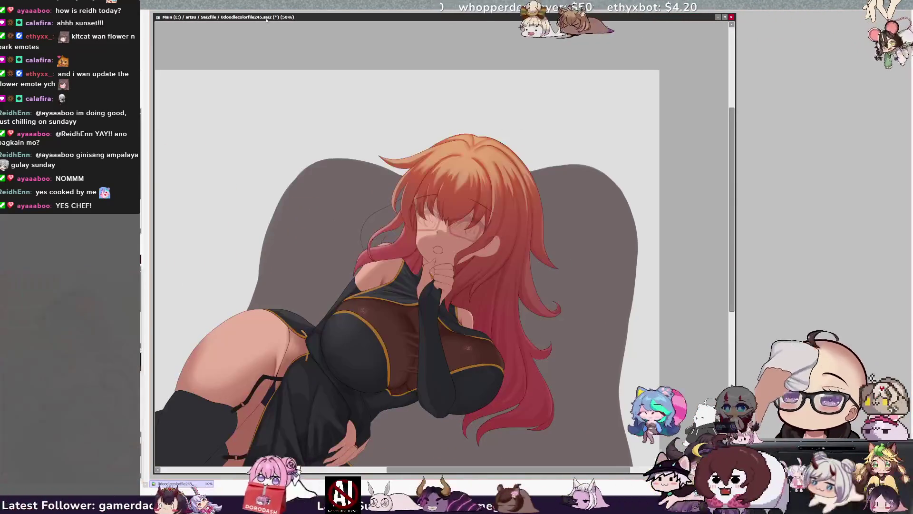
key("h")
key("h")
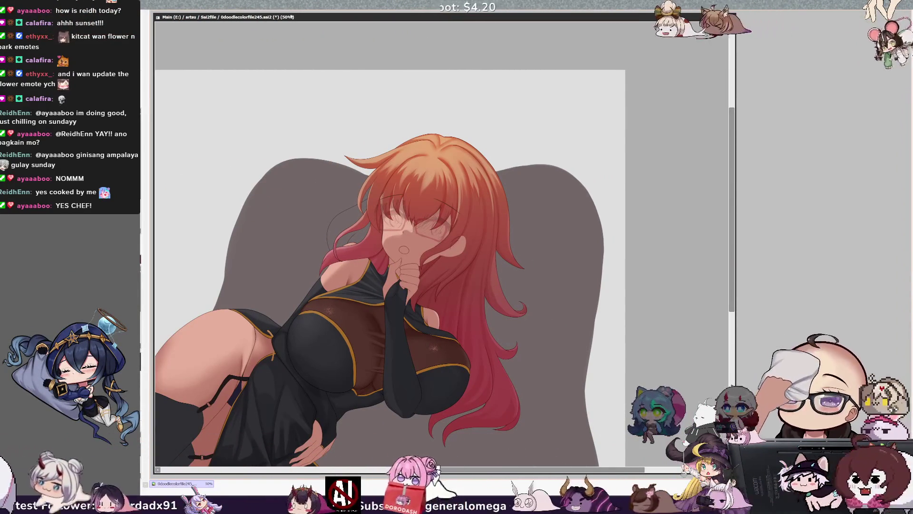
key("plus")
key("plus")
key("plus")
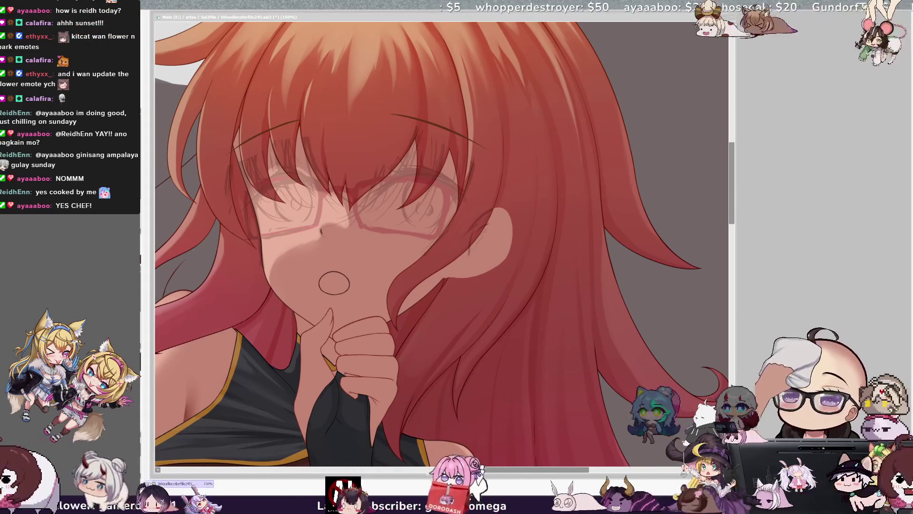
key("alt+Tab")
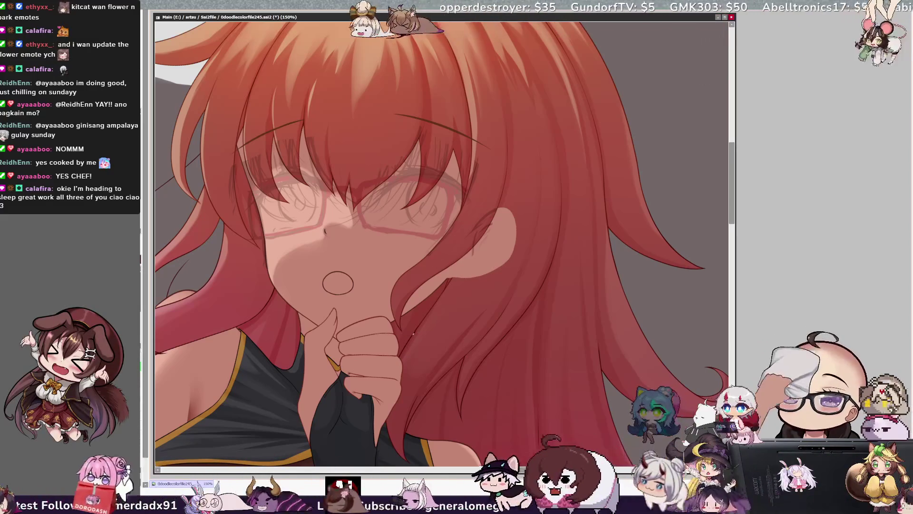
left_click_drag(428, 279, 412, 332)
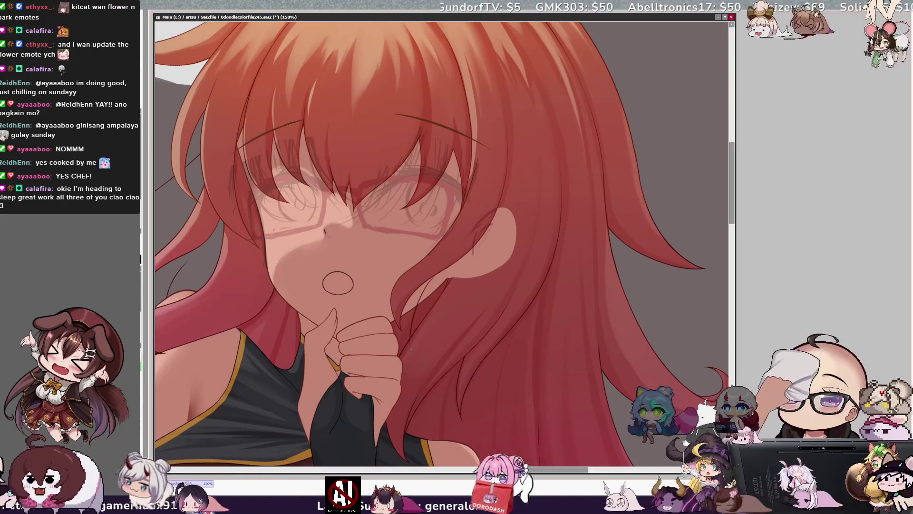
key("ctrl+z")
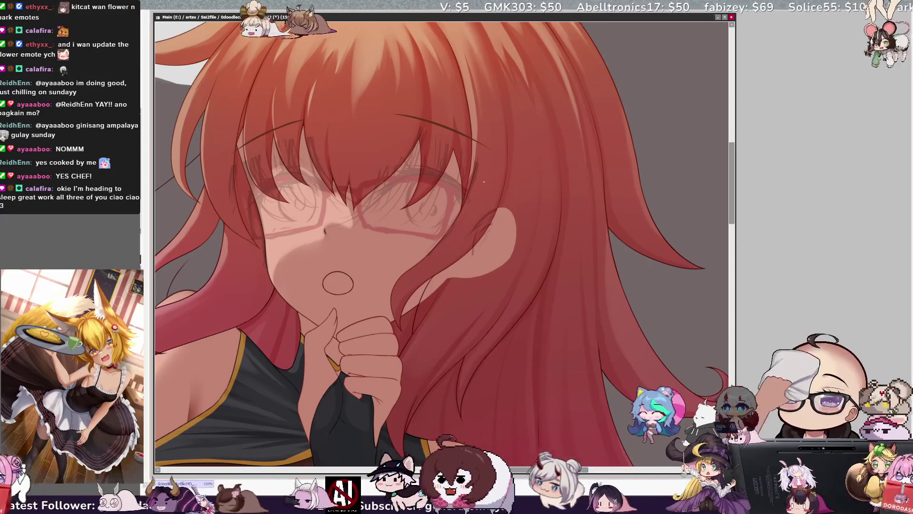
Step: Select the red hair region with the Magic Wand and shrink the brush to about 116
left_click(503, 250)
key("ctrl+z")
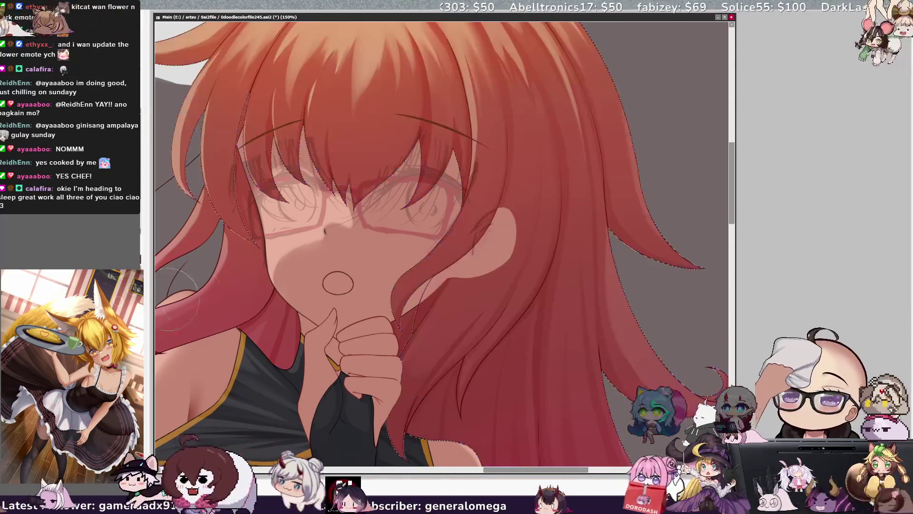
mouse_move(475, 214)
left_mouse_down()
mouse_move(447, 293)
mouse_move(459, 257)
mouse_move(523, 256)
mouse_move(506, 256)
mouse_move(509, 218)
mouse_move(501, 222)
left_mouse_up()
left_click_drag(461, 288, 454, 274)
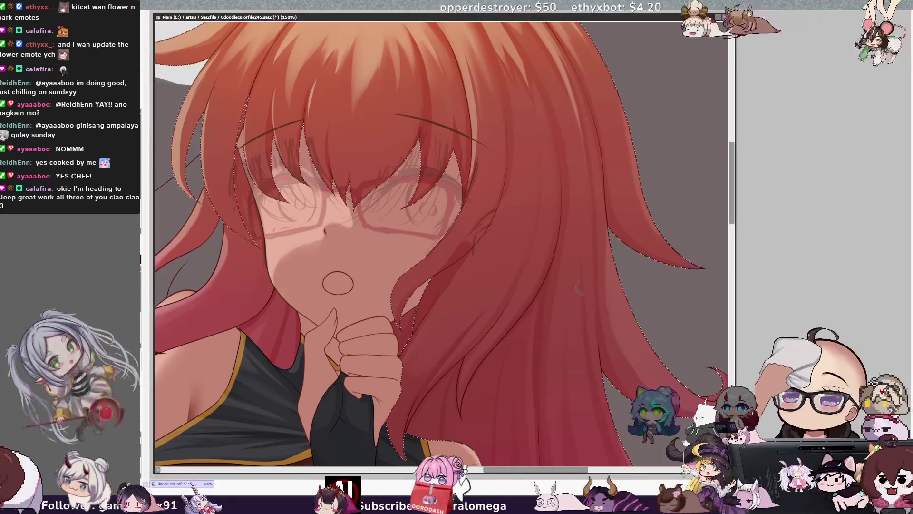
left_click(454, 166)
scroll(441, 244, "down", 2)
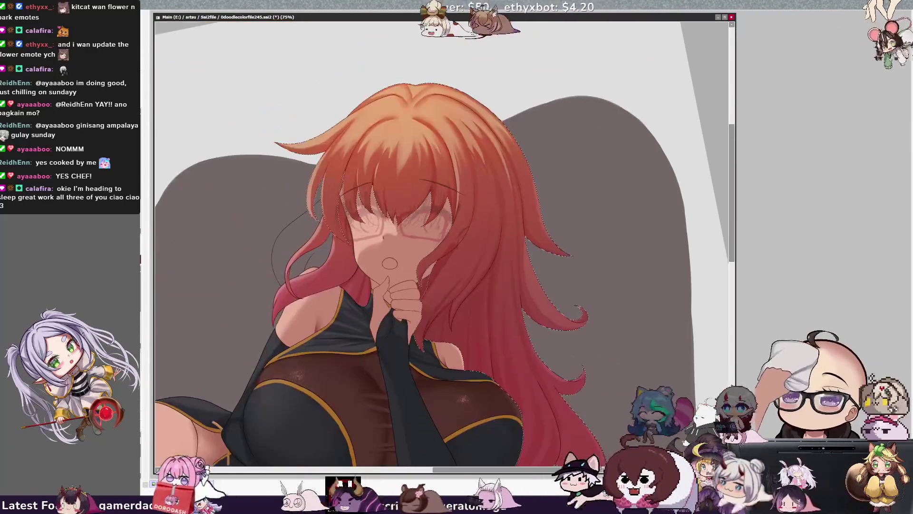
Step: Deselect the hair, zoom out to 50%, mirror the view, reset rotation, and zoom to 75%
key("ctrl+d")
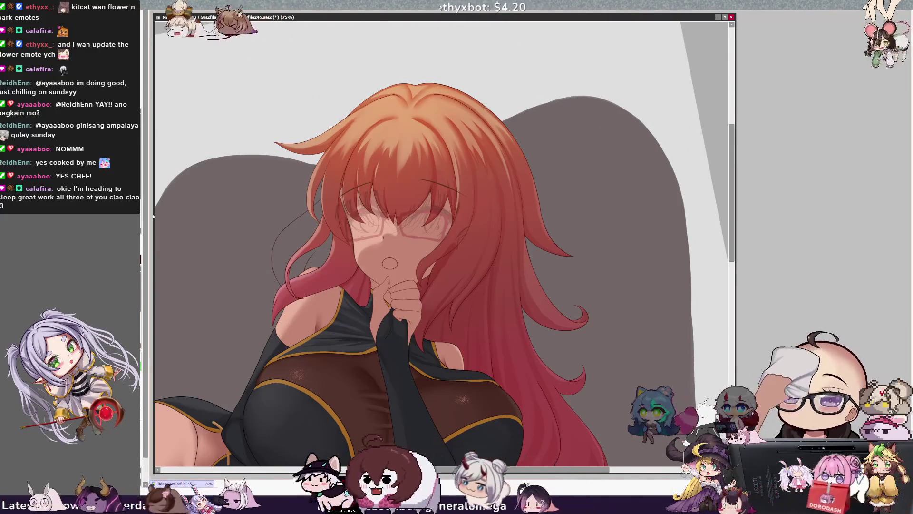
scroll(441, 243, "up", 2)
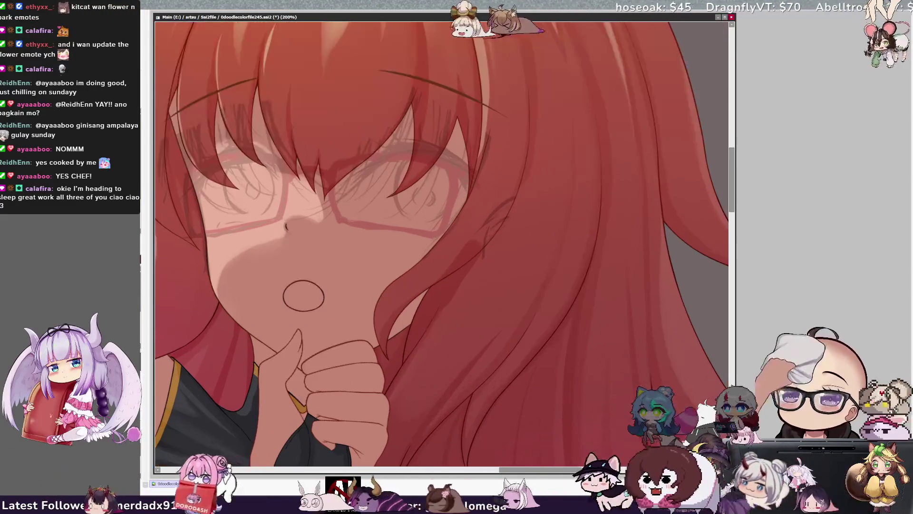
key("minus")
key("minus")
key("minus")
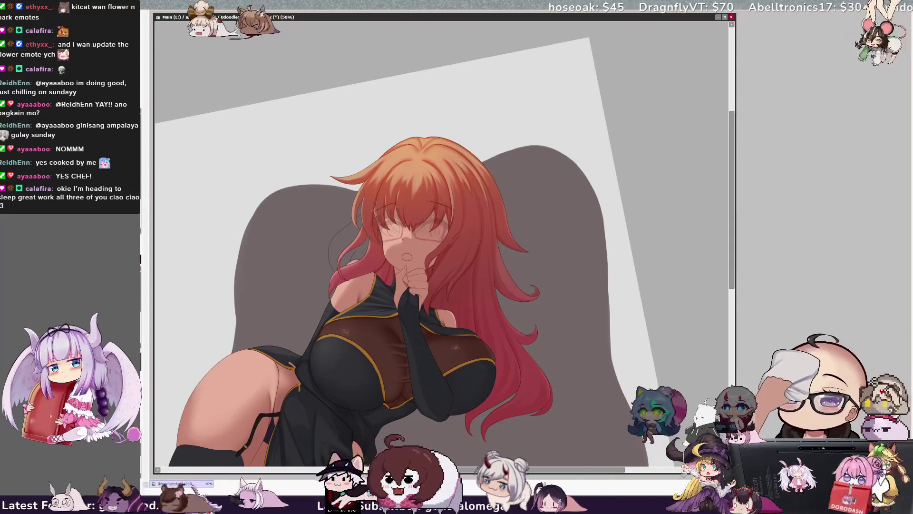
key("h")
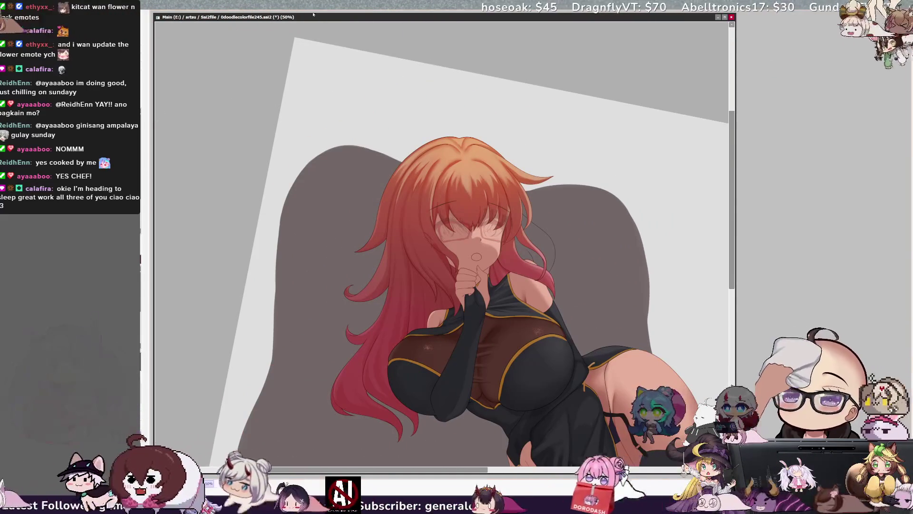
key("End")
left_click_drag(482, 470, 500, 470)
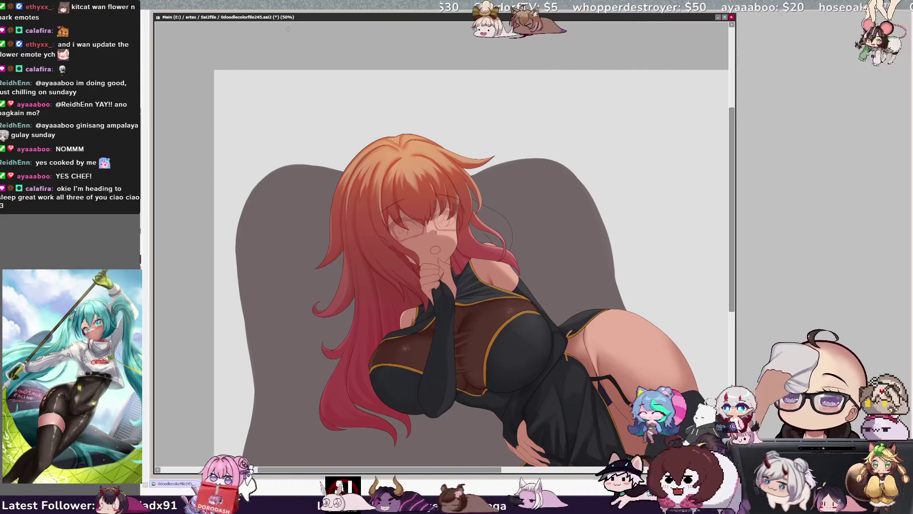
Step: Mark the couch patch behind the hair by her shoulder with the Selection Pen and convert it to a selection
key("ctrl+plus")
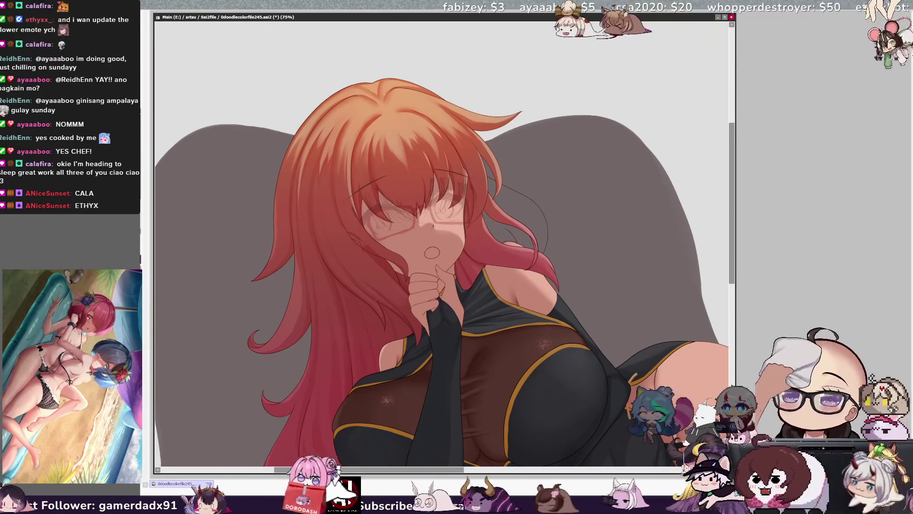
left_click(516, 219)
left_click(492, 189)
key("b")
left_click_drag(493, 196, 494, 202)
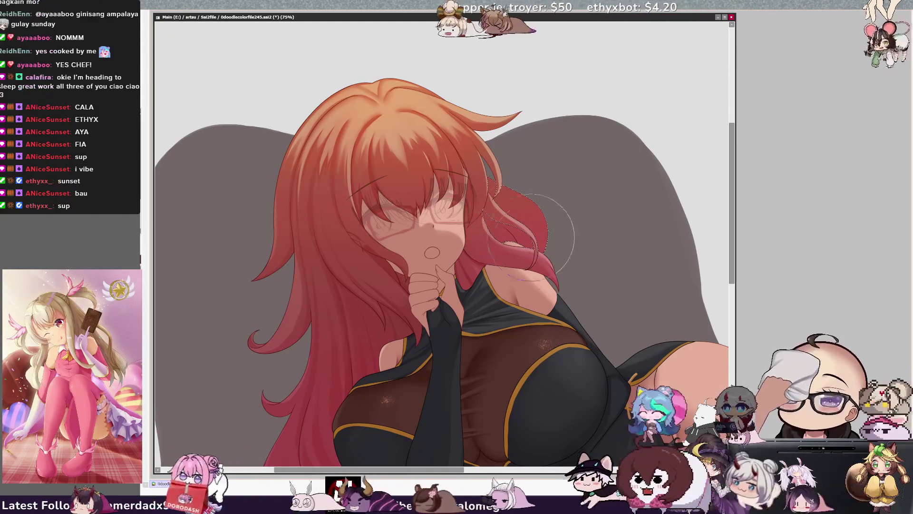
scroll(521, 195, "right", 2)
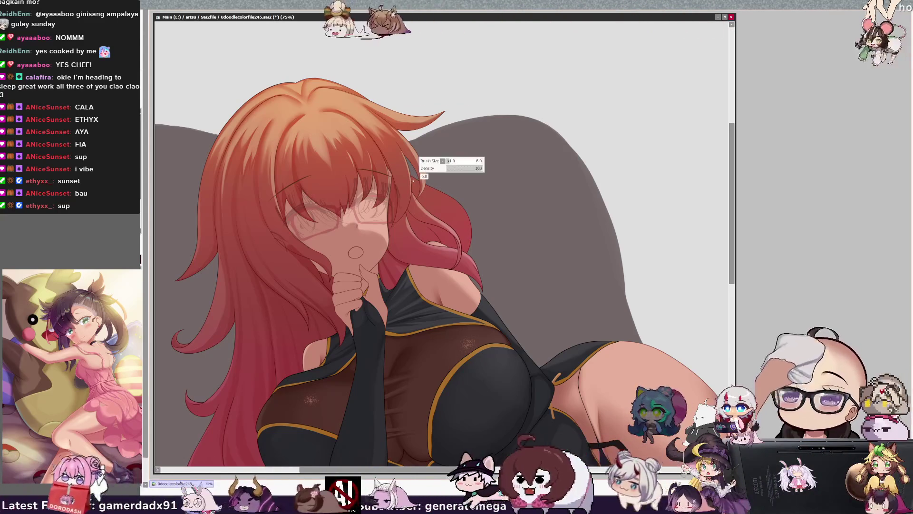
key("ctrl+plus")
key("ctrl+plus")
key("ctrl+plus")
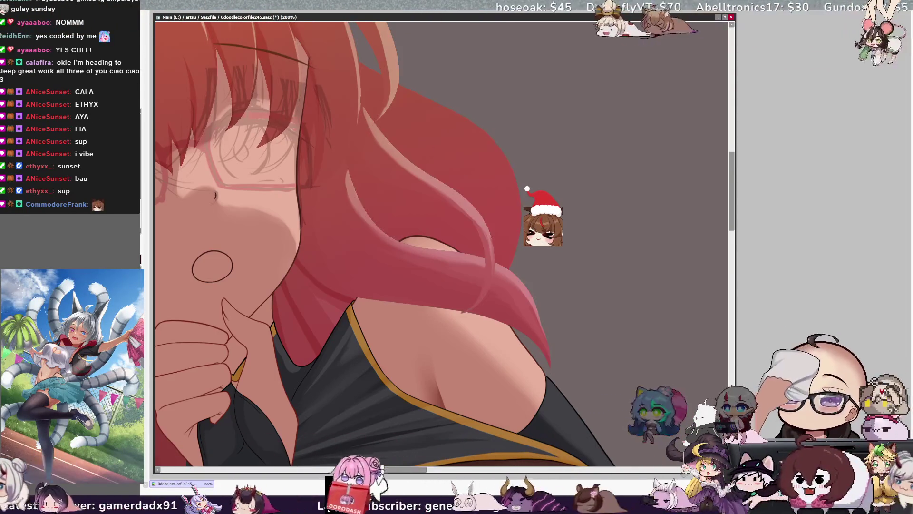
Step: Paint the curling hair lock over her shoulder at smaller brush sizes, then zoom out to 100%
key("bracketleft")
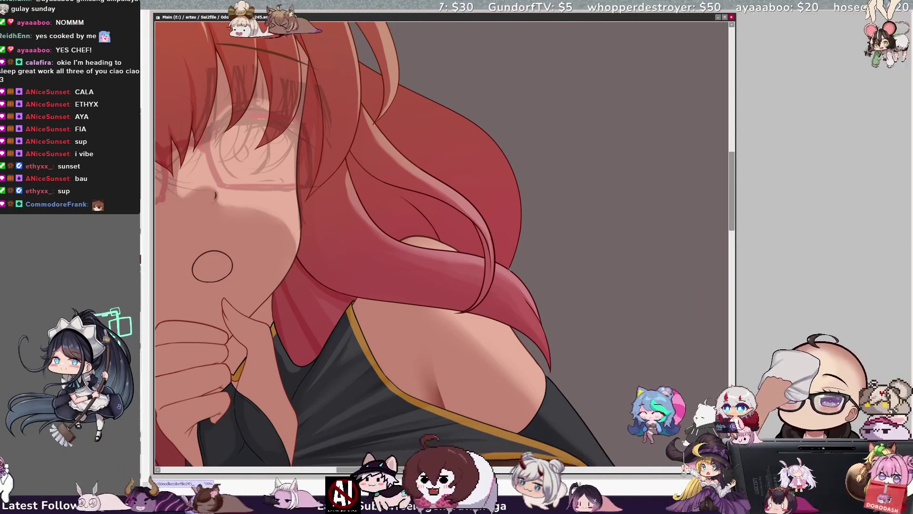
key("bracketleft")
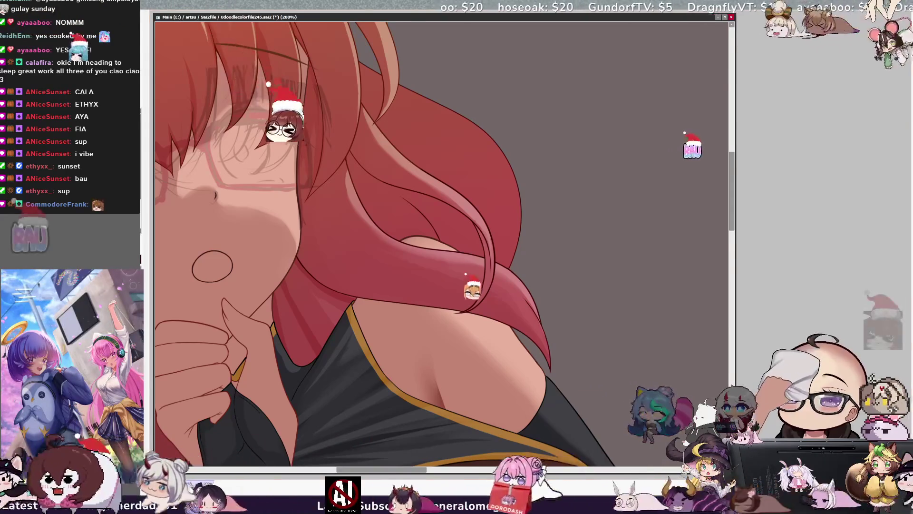
key("ctrl+minus")
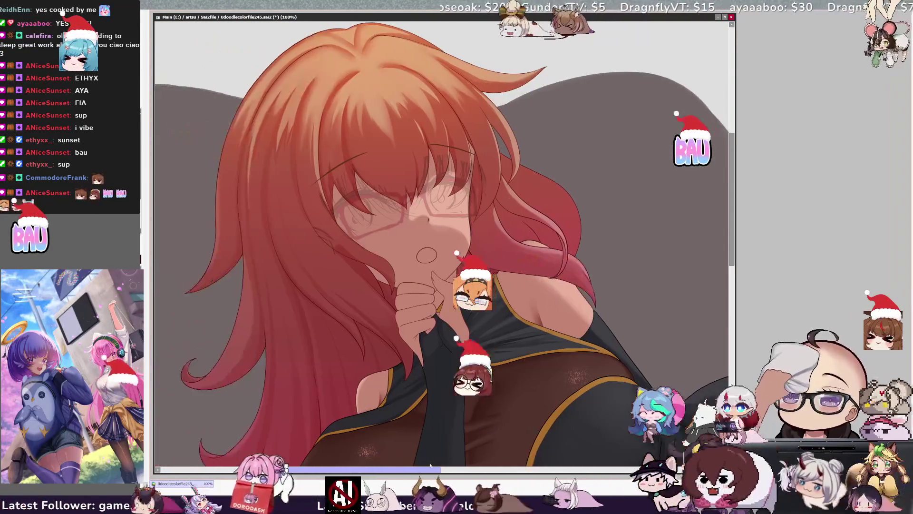
Step: Pan slightly and zoom out from 100% to 50% to see the whole figure
scroll(430, 464, "right", 2)
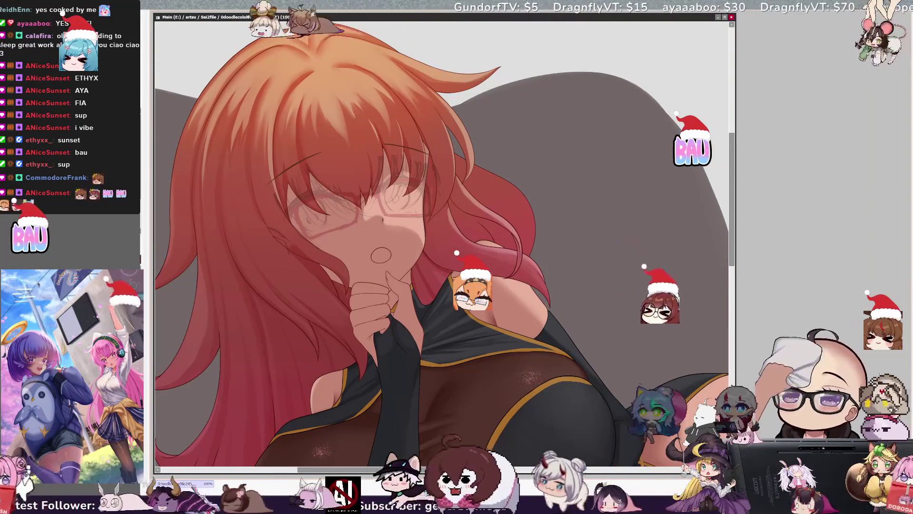
key("ctrl+minus")
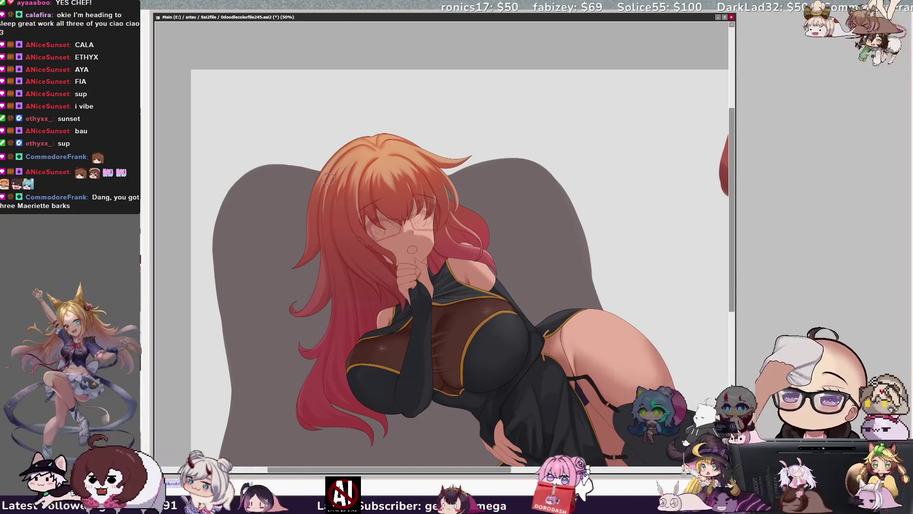
Step: Pan around the canvas and rotate the view about 60° counter-clockwise, legs toward the upper right
scroll(442, 247, "down", 2)
scroll(443, 248, "right", 1)
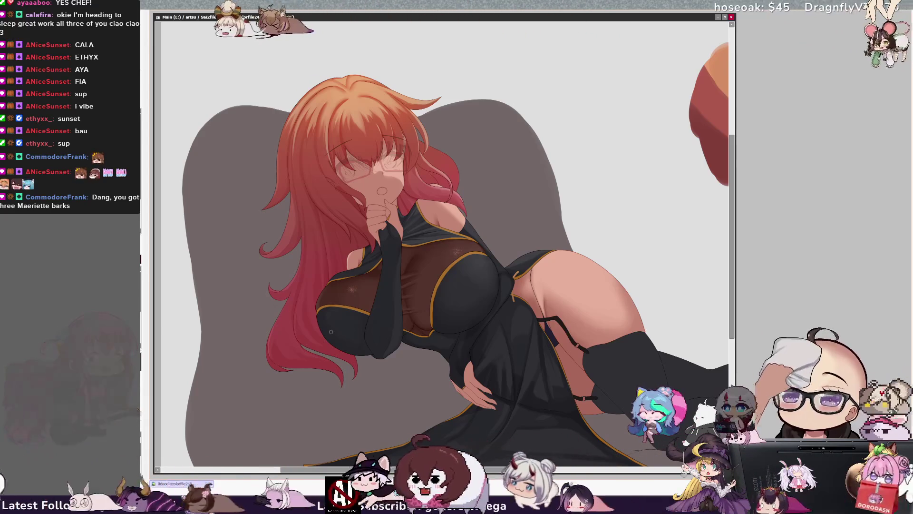
left_click_drag(486, 471, 495, 472)
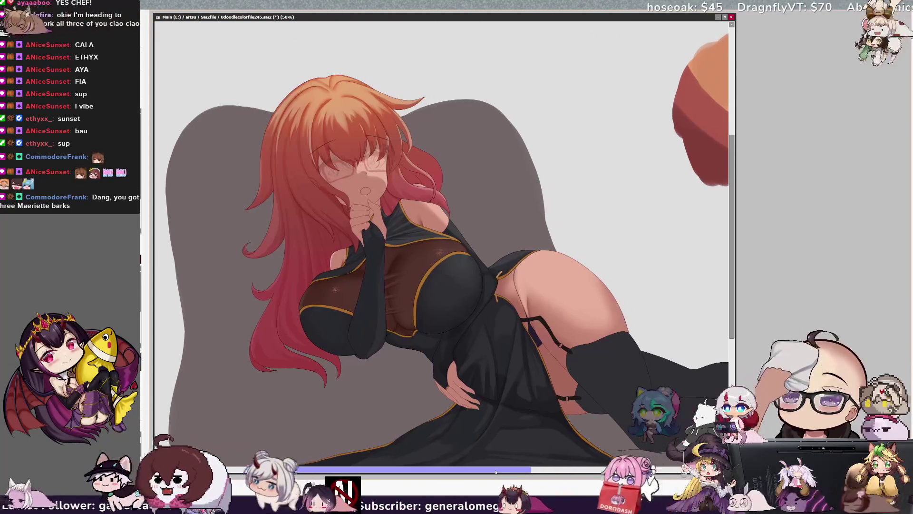
left_click_drag(732, 286, 734, 300)
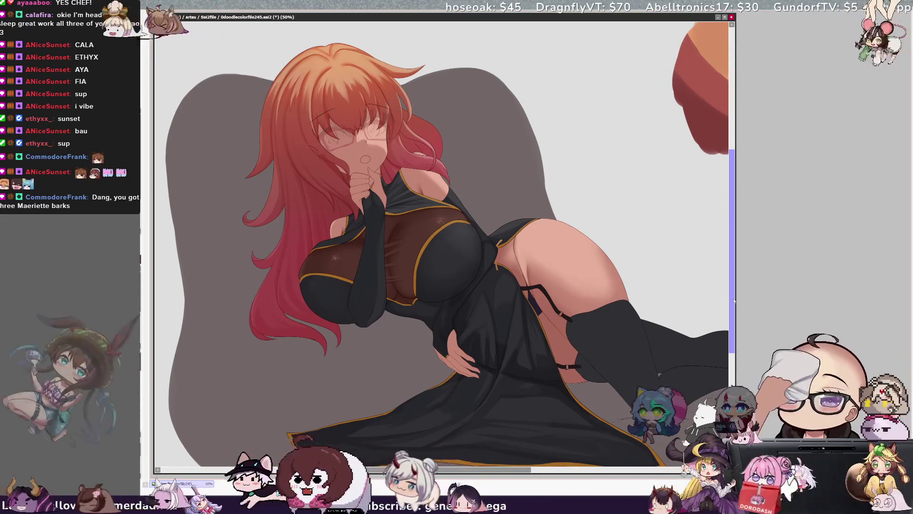
scroll(735, 300, "up", 2)
scroll(734, 301, "down", 2)
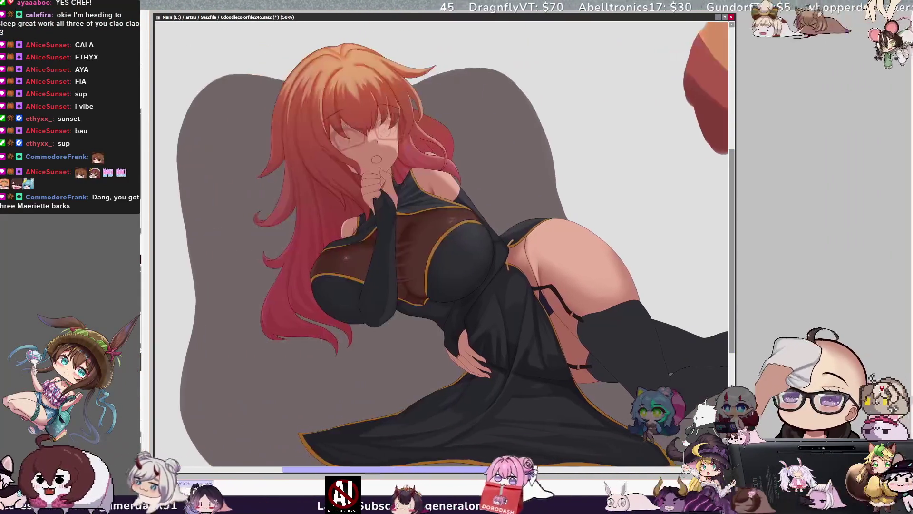
left_click_drag(509, 470, 531, 469)
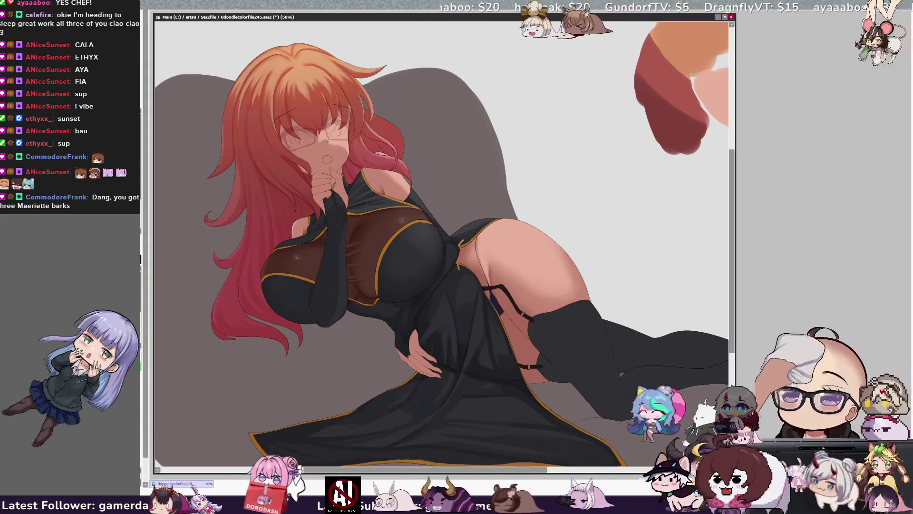
key("Delete")
key("Delete")
key("Delete")
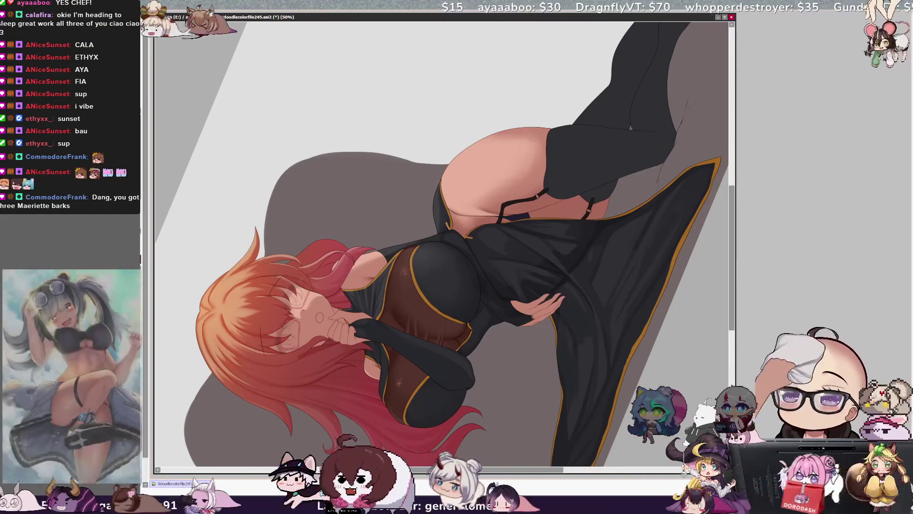
Step: Brush a whitish translucent highlight over the black glove at her chin and reset the rotation
mouse_move(356, 322)
left_mouse_down()
mouse_move(380, 322)
mouse_move(368, 340)
left_mouse_up()
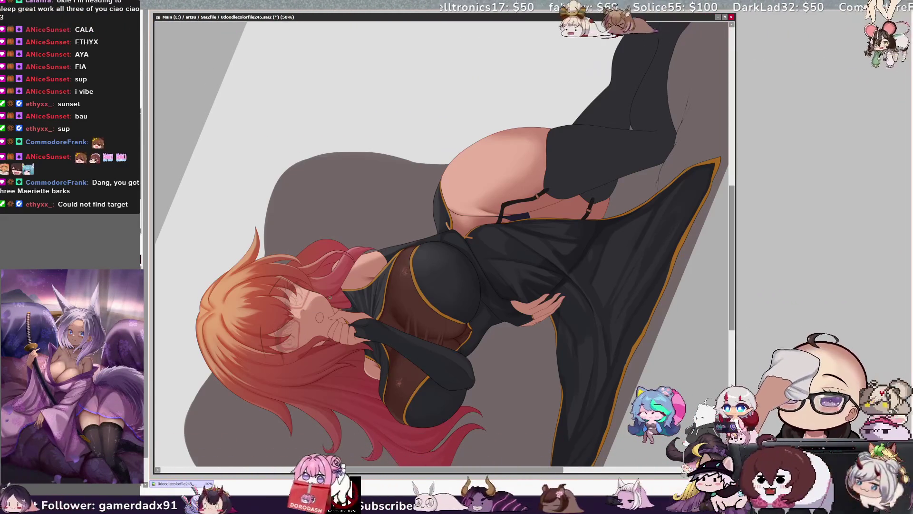
key("Home")
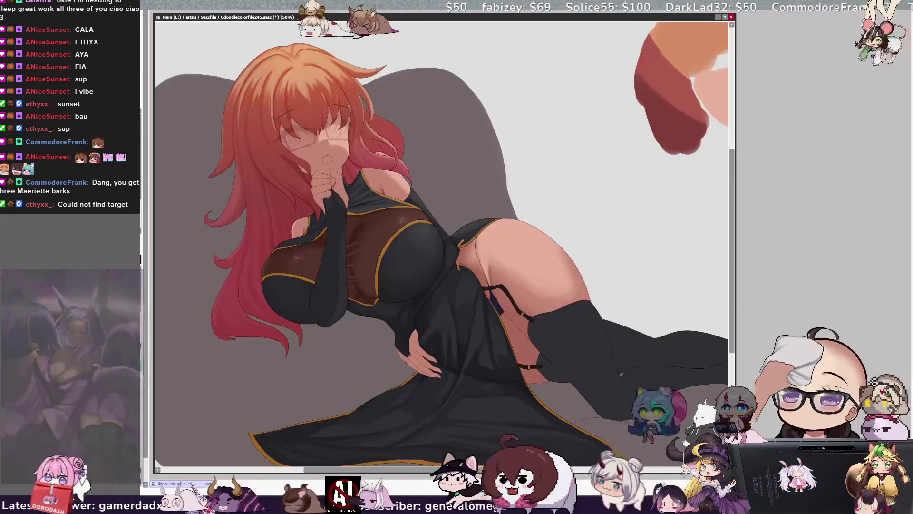
Step: Scroll the canvas down and right to her hip and thigh, and zoom to 75%
left_click_drag(734, 259, 730, 275)
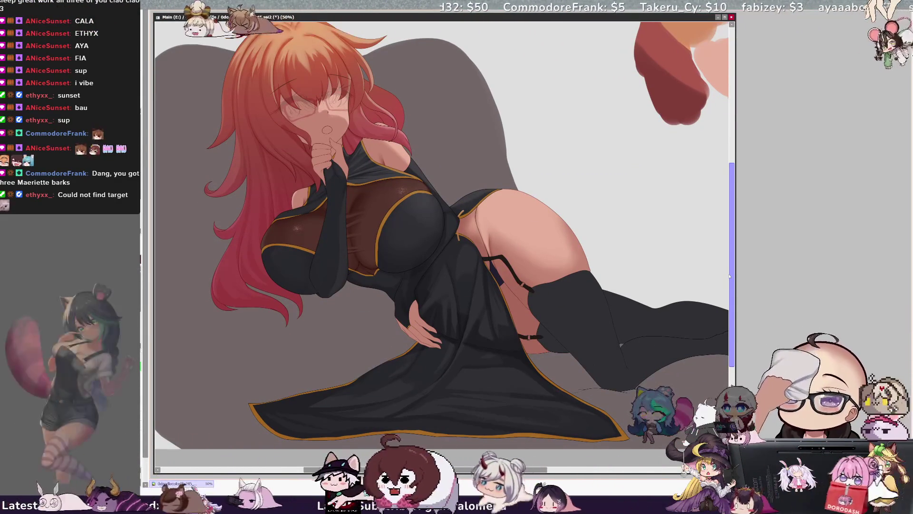
left_click_drag(536, 480, 593, 480)
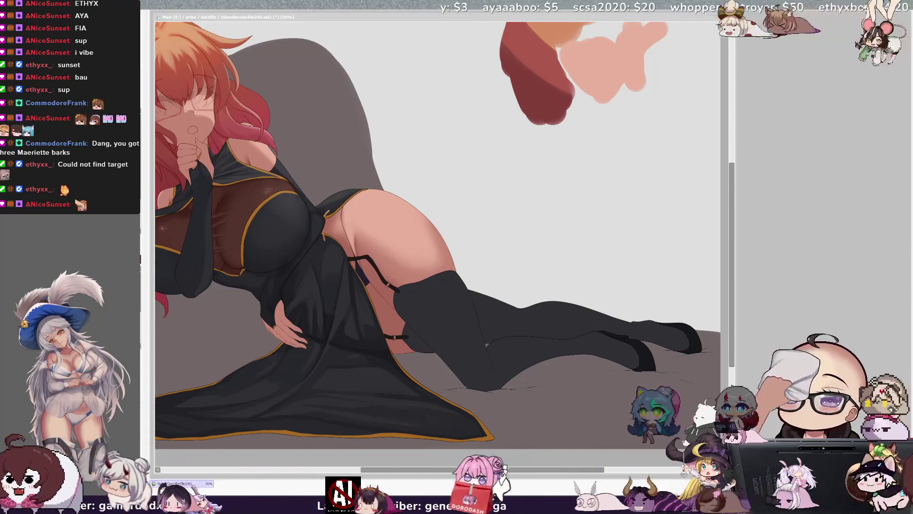
key("alt+Tab")
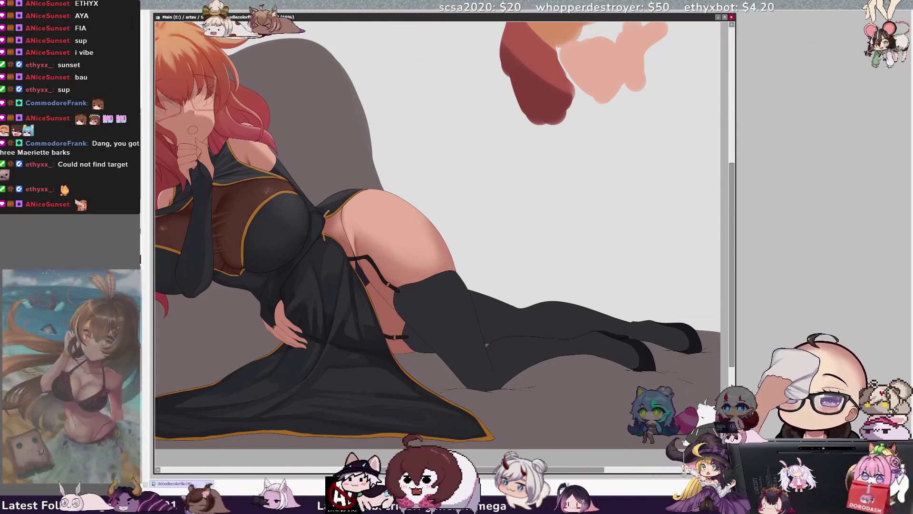
scroll(428, 238, "up", 2)
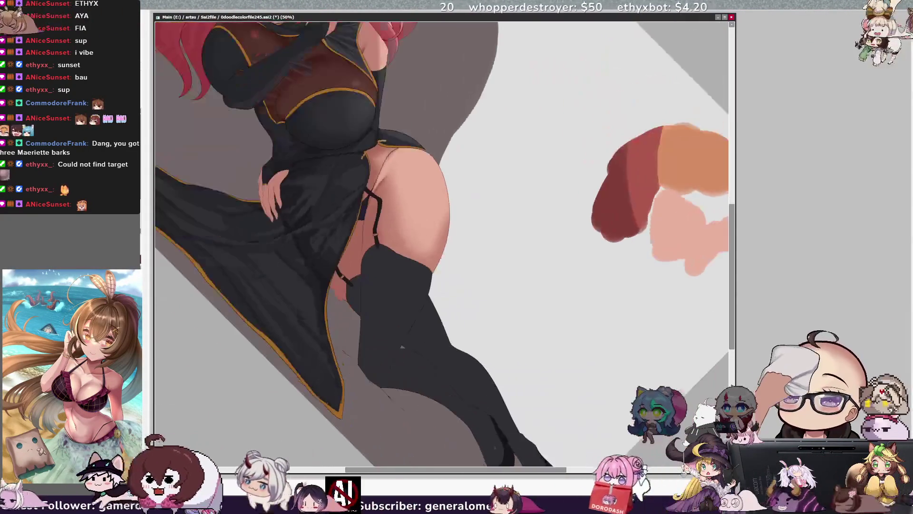
Step: Zoom to 200% on the garter strap and stocking top, then back to 100% over the hip
key("Page_Up")
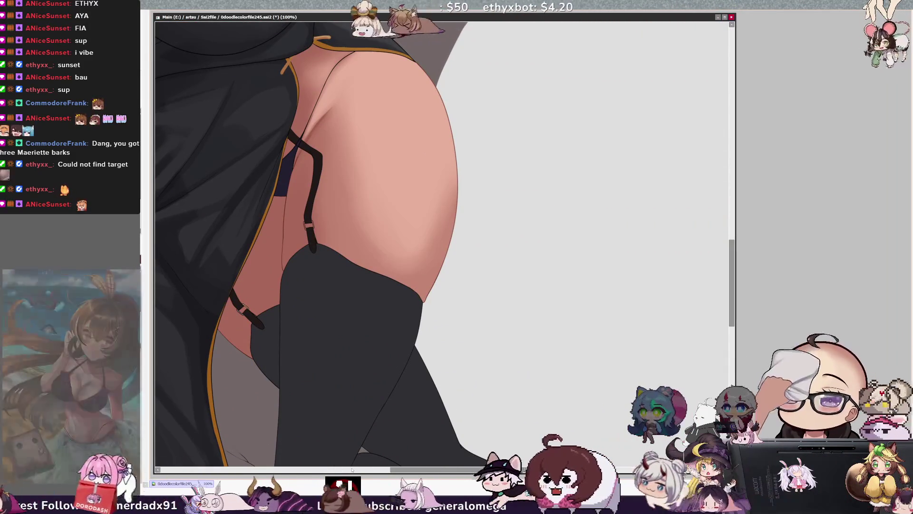
left_click(337, 470)
key("Page_Up")
key("Page_Up")
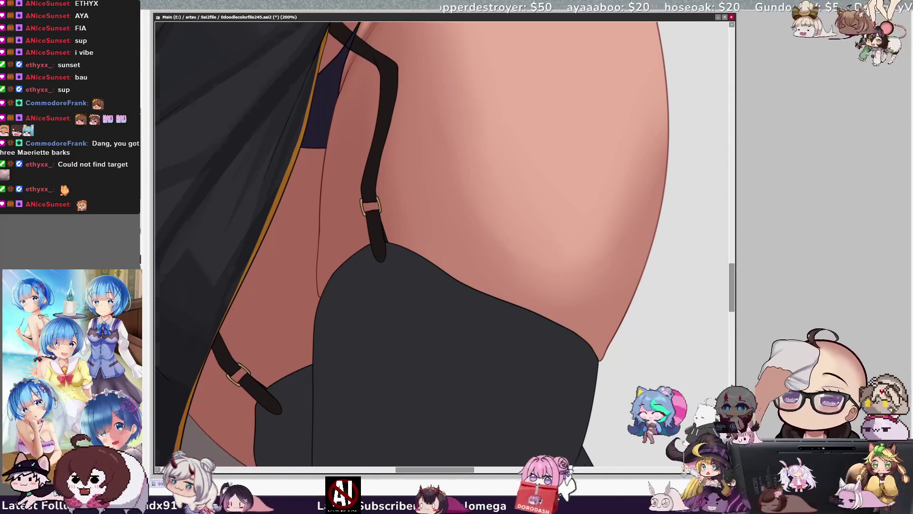
key("Page_Down")
left_click_drag(734, 280, 739, 250)
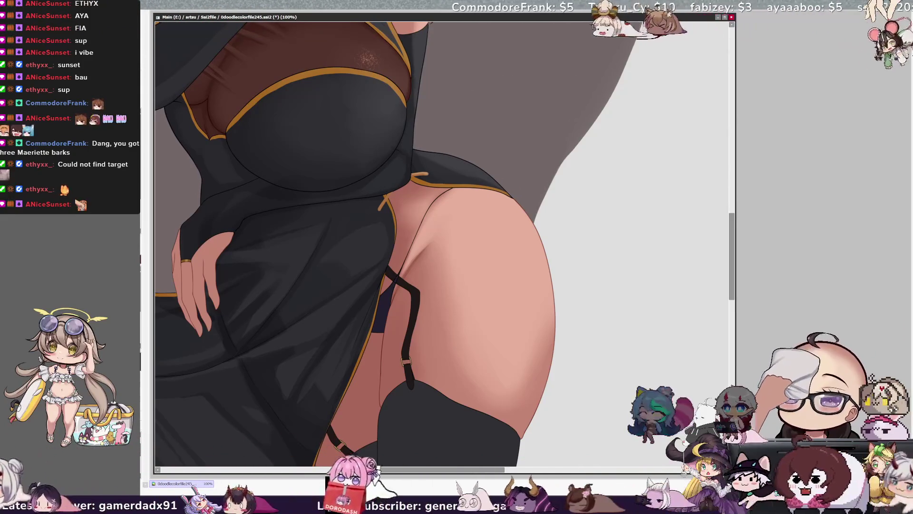
Step: Stroke a dark crease line along the inner thigh, then tilt the view and zoom out to 50%
left_click_drag(452, 188, 409, 270)
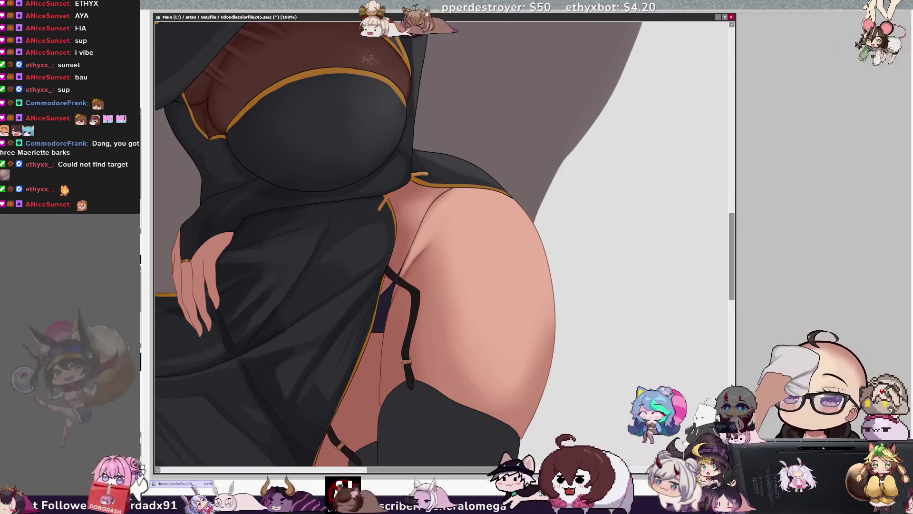
left_click_drag(452, 188, 409, 266)
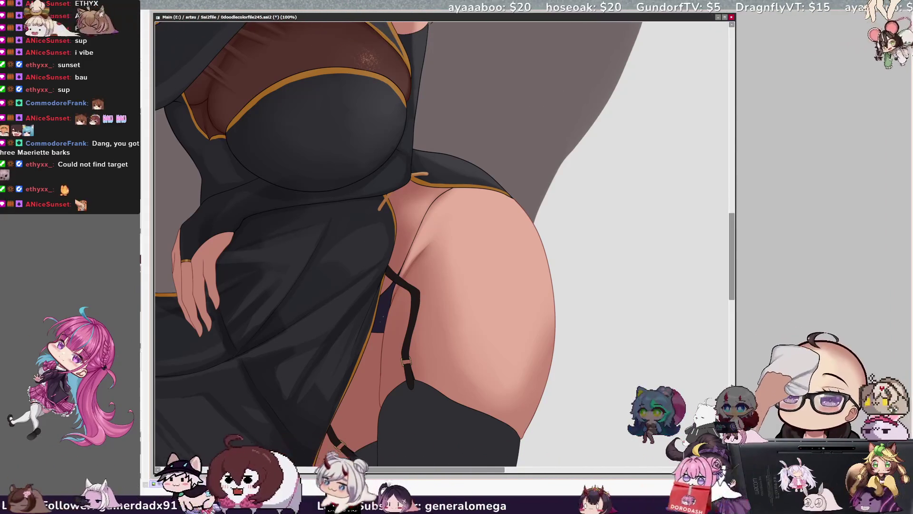
key("End")
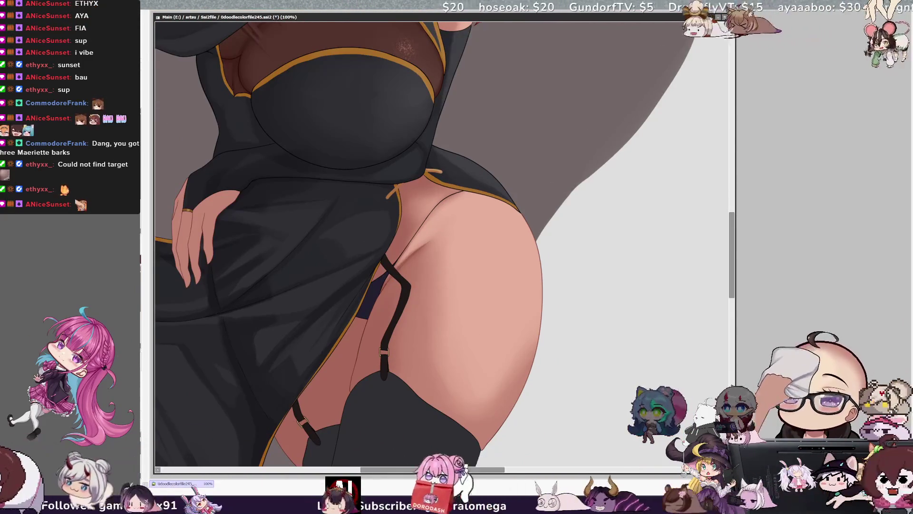
key("minus")
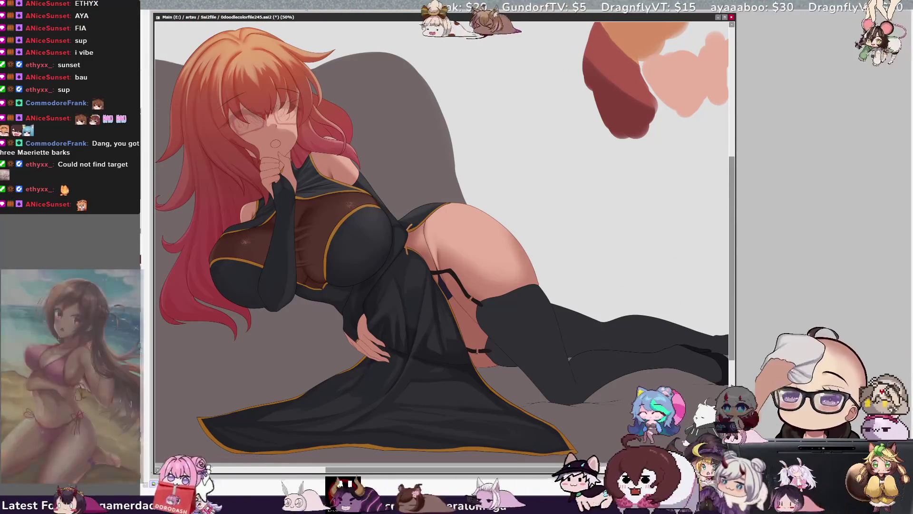
Step: Pan across the canvas and zoom out to 33.3% to fit the woman, couch and swatches
scroll(441, 238, "right", 3)
scroll(441, 237, "left", 5)
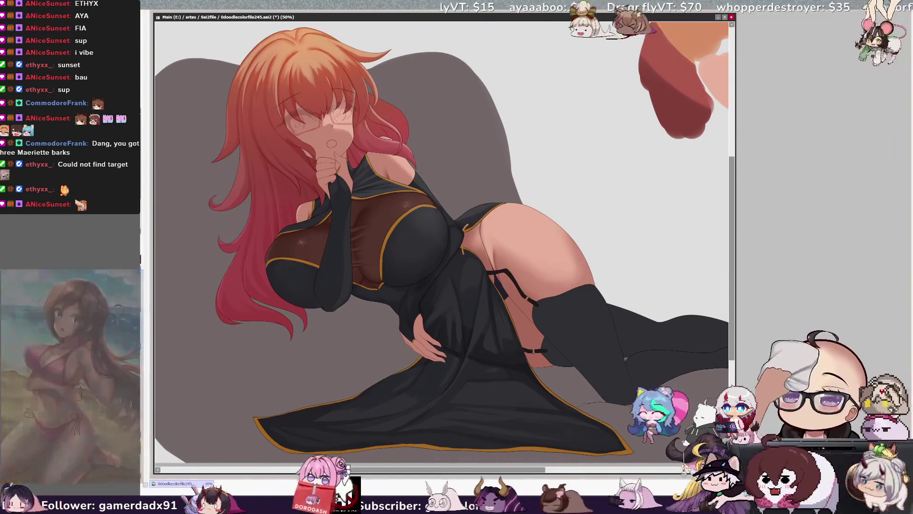
left_click_drag(457, 470, 463, 469)
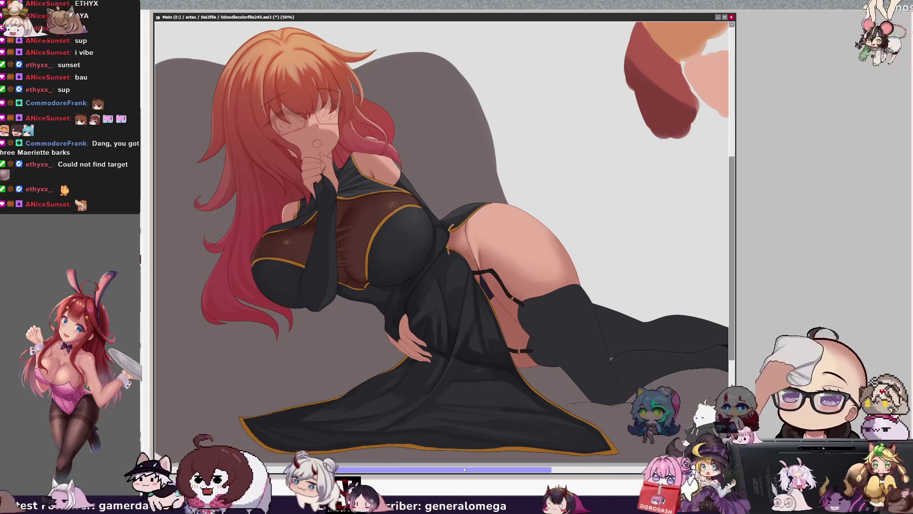
left_click_drag(438, 469, 448, 472)
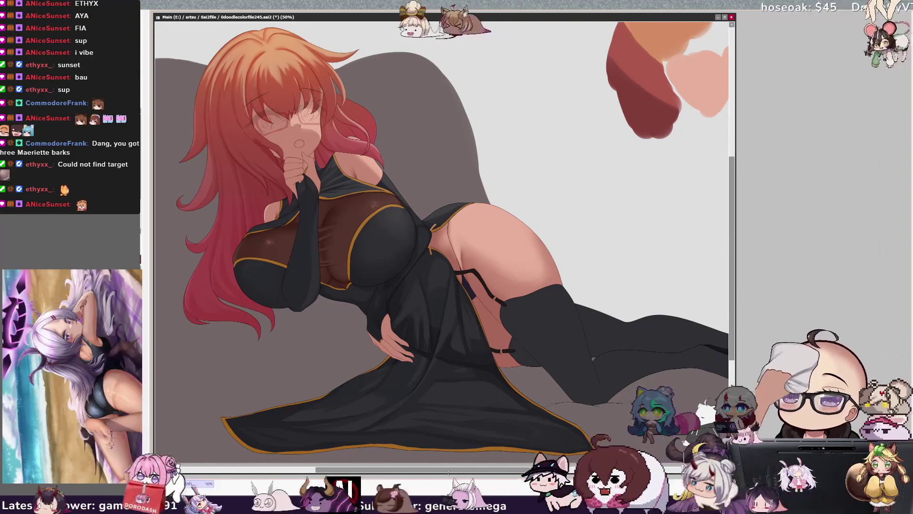
mouse_move(448, 473)
left_mouse_down()
mouse_move(593, 470)
mouse_move(540, 470)
left_mouse_up()
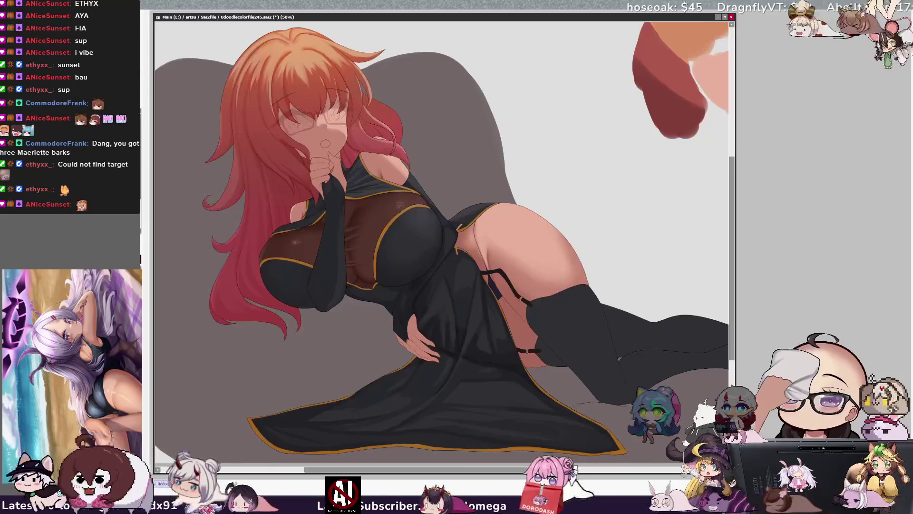
key("ctrl+minus")
key("ctrl+minus")
key("ctrl+plus")
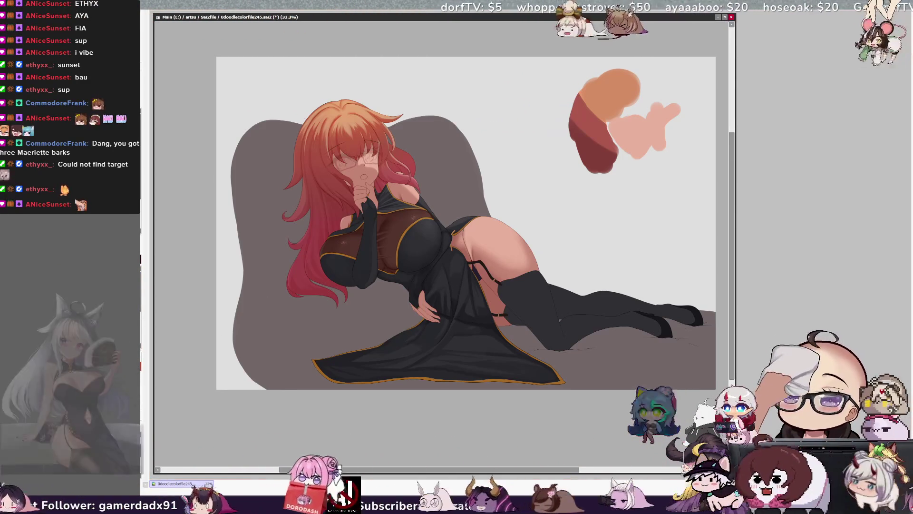
Step: Zoom to 75% and centre the view on the woman's glasses and orange fringe
key("ctrl+plus")
left_click_drag(428, 238, 497, 314)
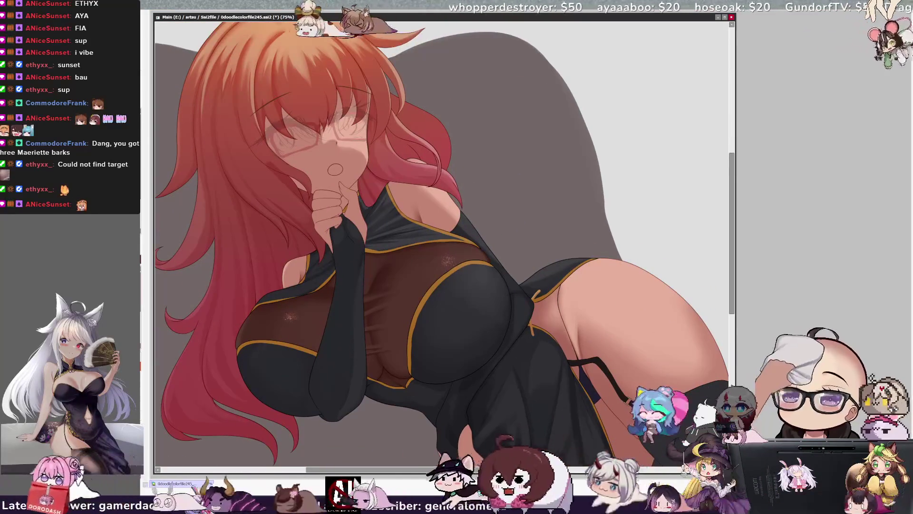
scroll(479, 442, "up", 3)
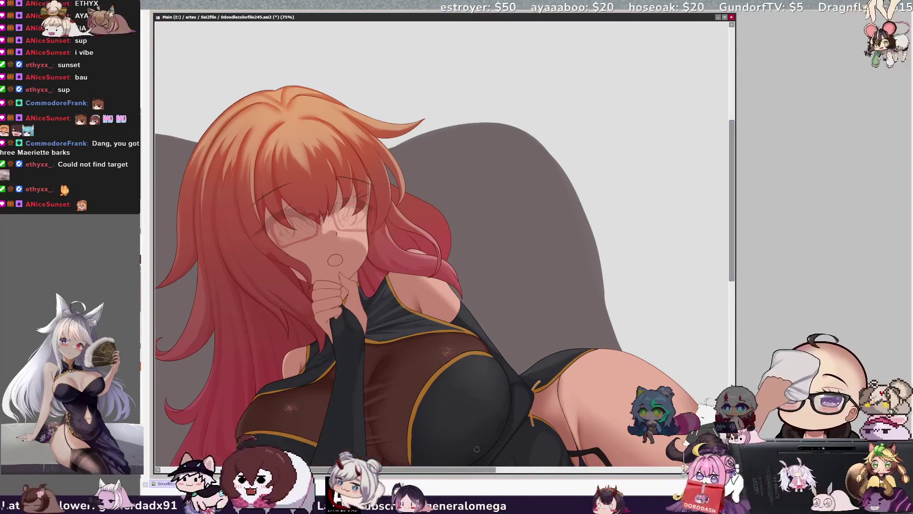
scroll(480, 442, "left", 2)
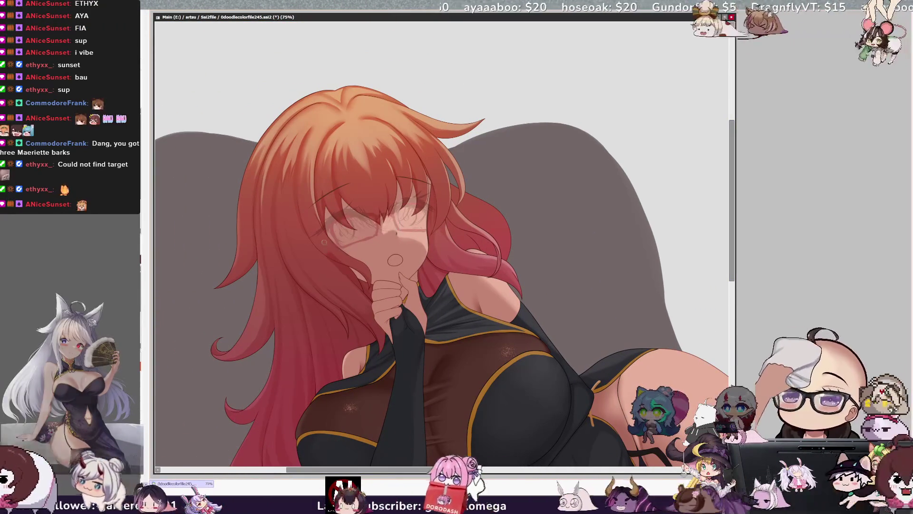
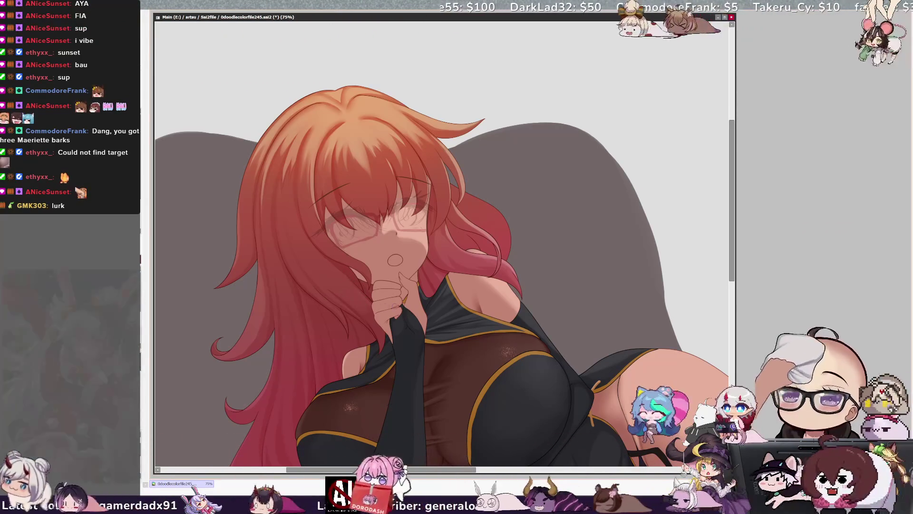
Step: Mirror the canvas view, pan across the figure, and tilt the view about 30° clockwise
key("h")
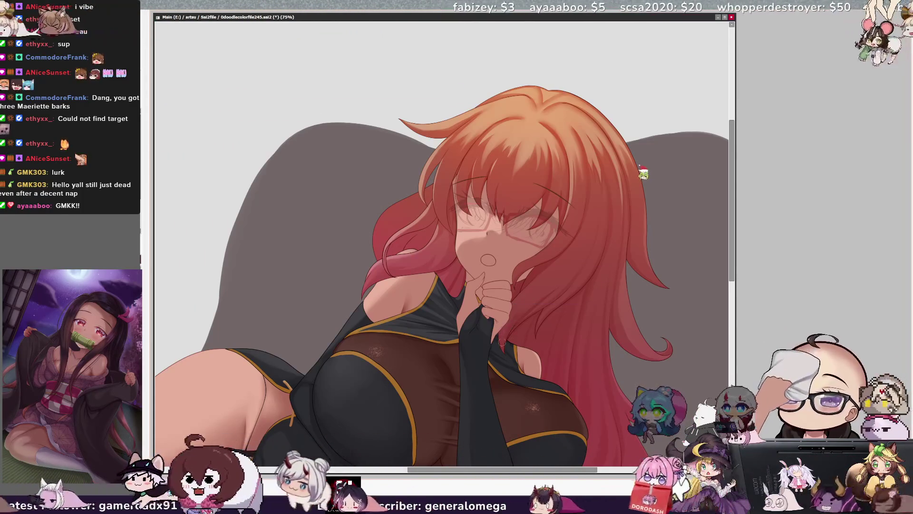
key("bracketleft")
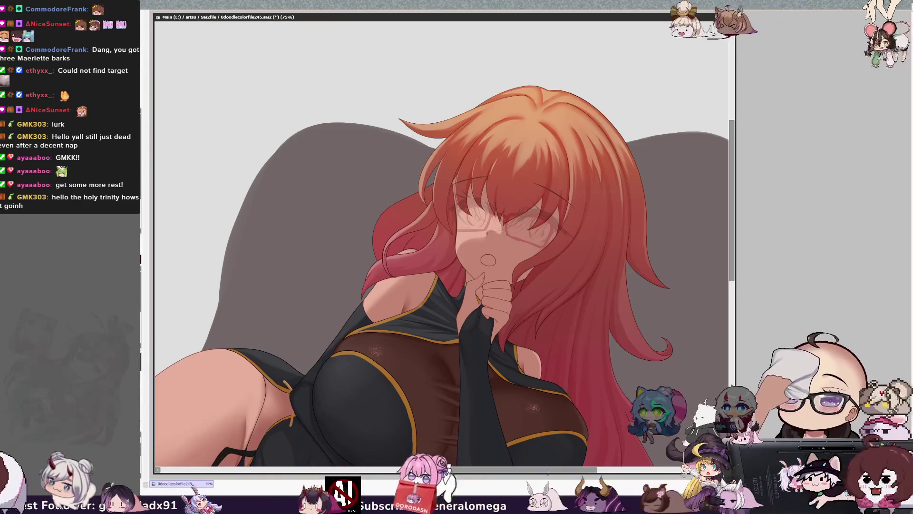
left_click_drag(549, 470, 573, 469)
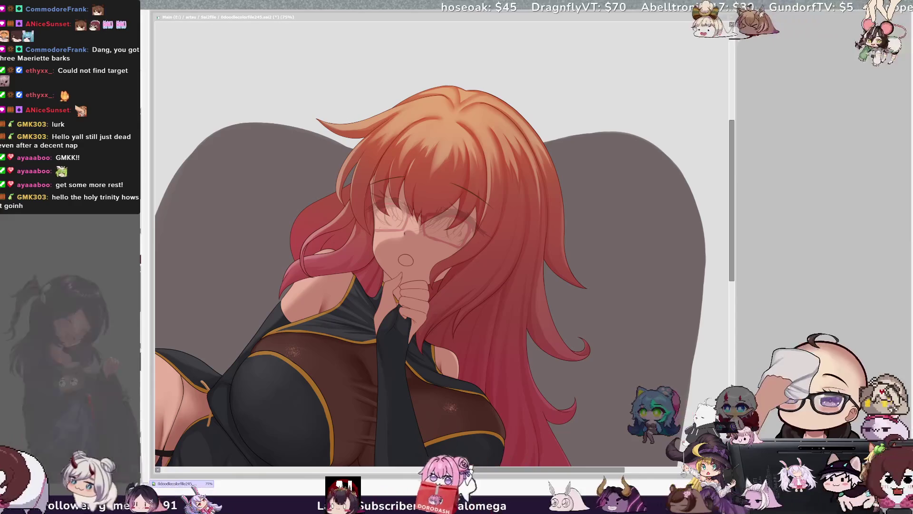
left_click(506, 307)
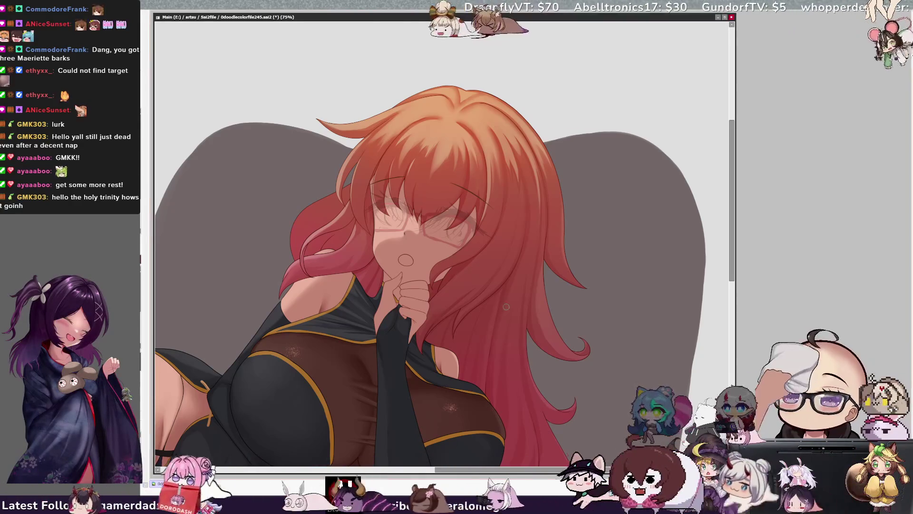
scroll(729, 225, "down", 2)
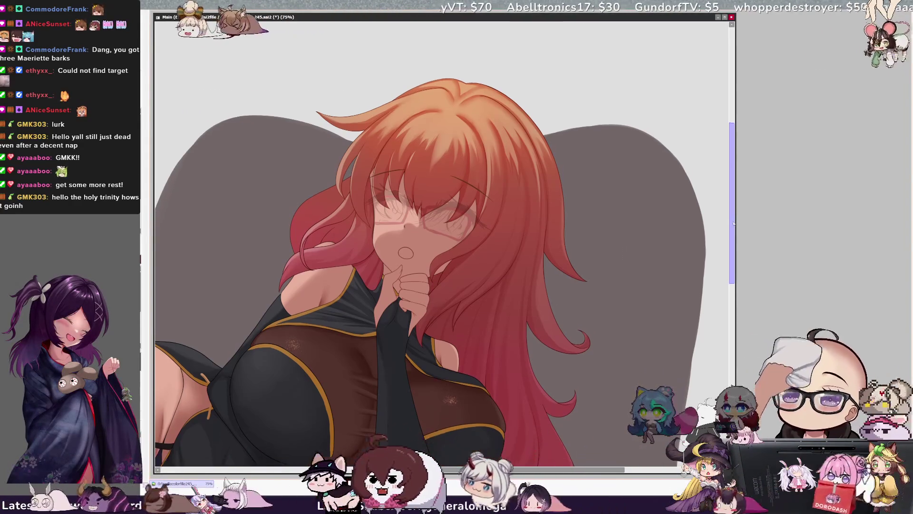
scroll(732, 241, "down", 3)
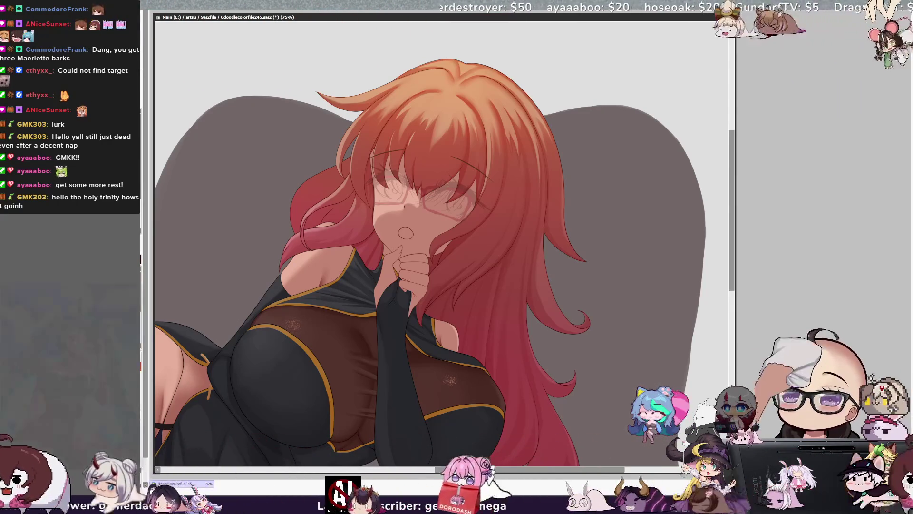
key("End")
key("End")
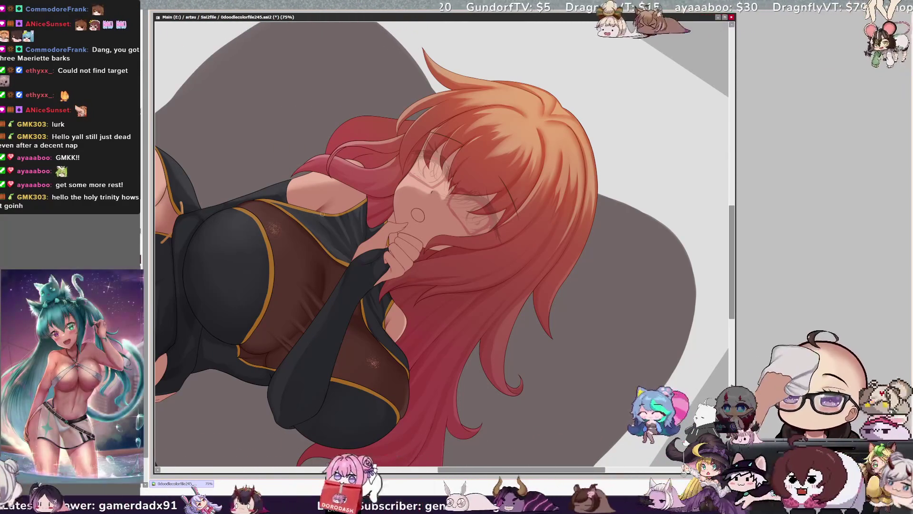
Step: Enlarge the brush, rotate the view back upright, and zoom out from 75% to 50%
key("bracketright")
key("bracketright")
key("bracketright")
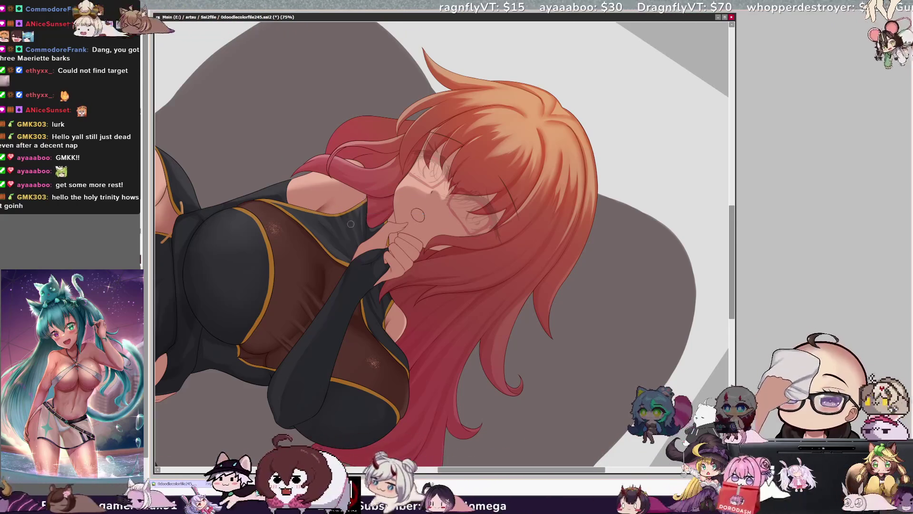
key("bracketright")
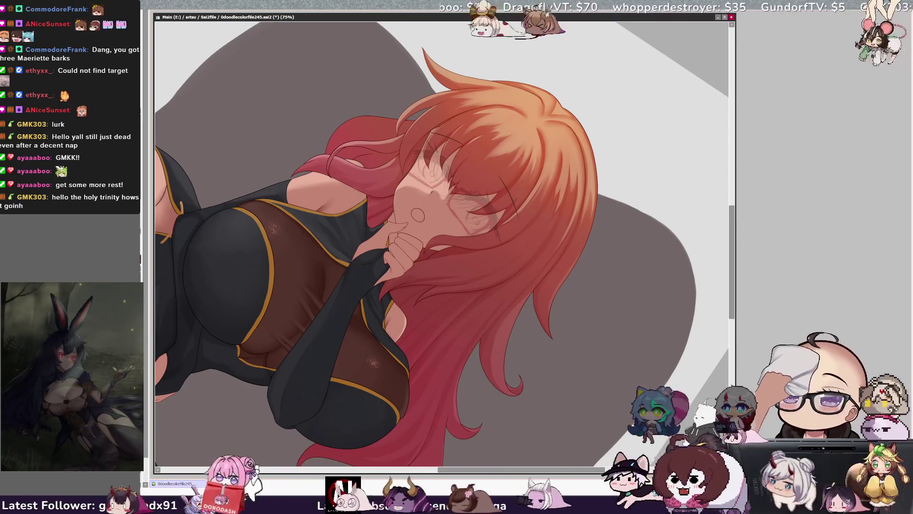
key("bracketright")
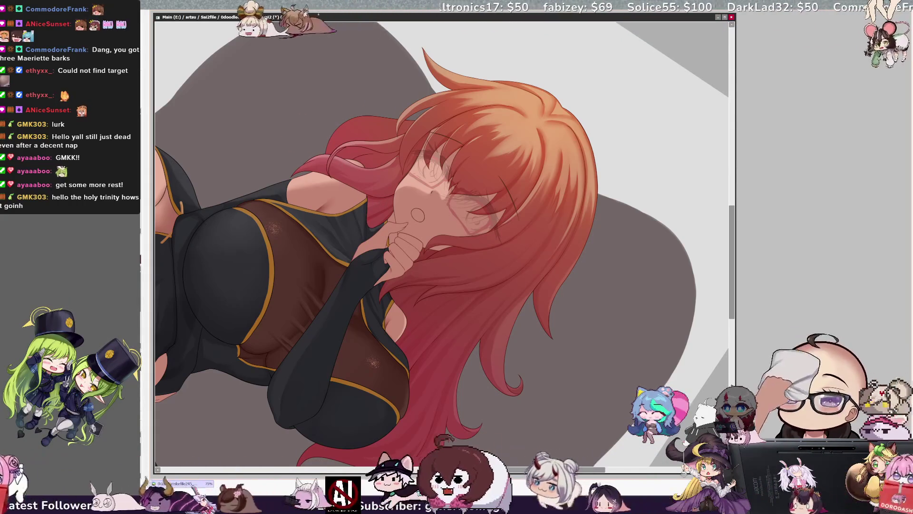
key("Home")
key("Delete")
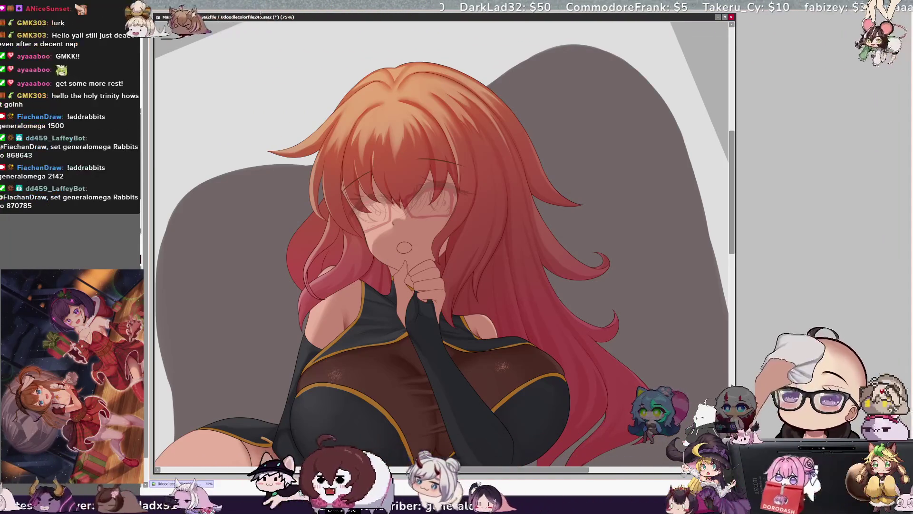
key("ctrl+minus")
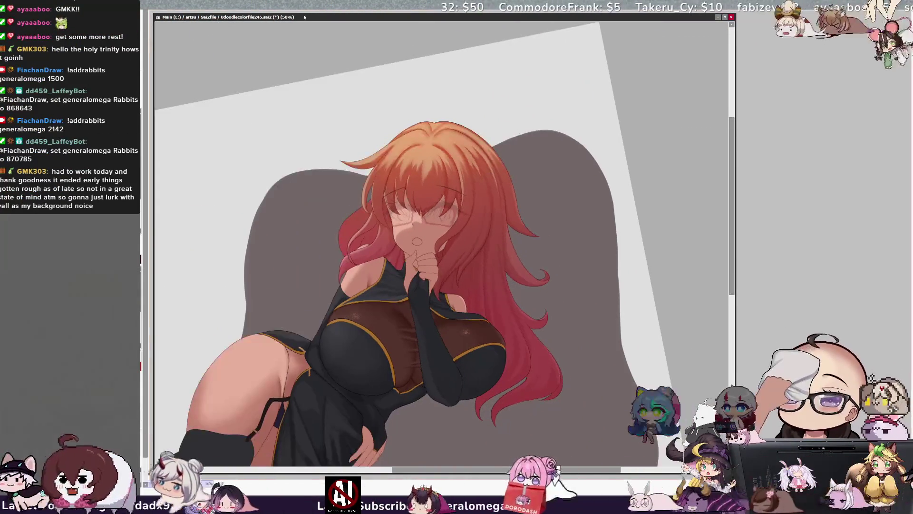
Step: Pan and scroll across the canvas to review the whole mirrored figure
mouse_move(733, 228)
left_mouse_down()
mouse_move(739, 181)
mouse_move(721, 245)
left_mouse_up()
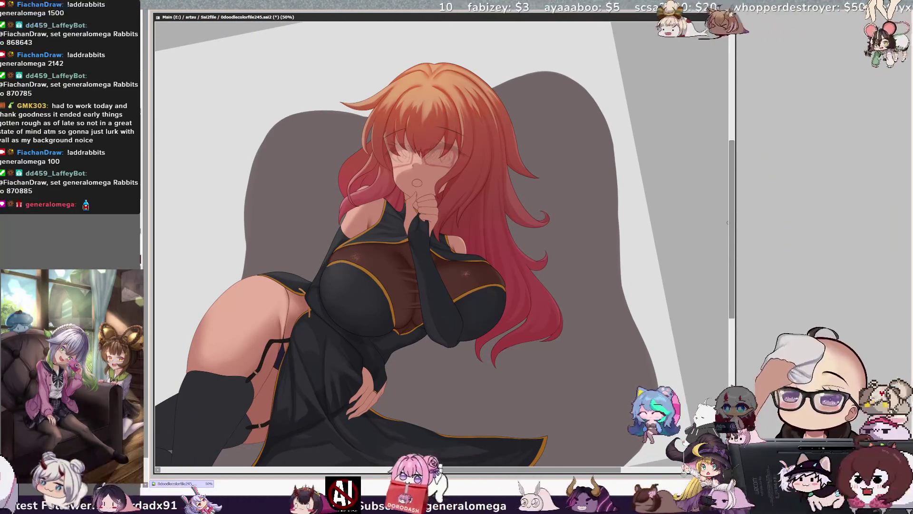
left_click_drag(731, 225, 730, 220)
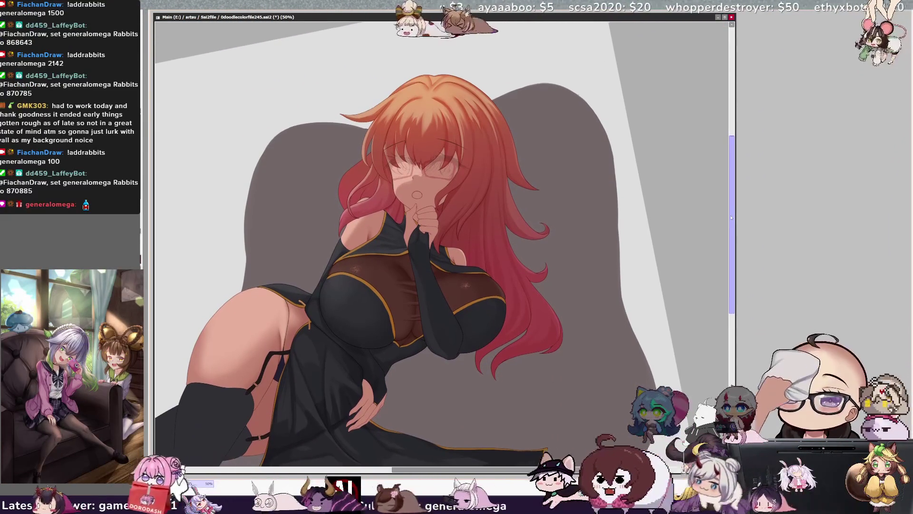
scroll(726, 214, "up", 2)
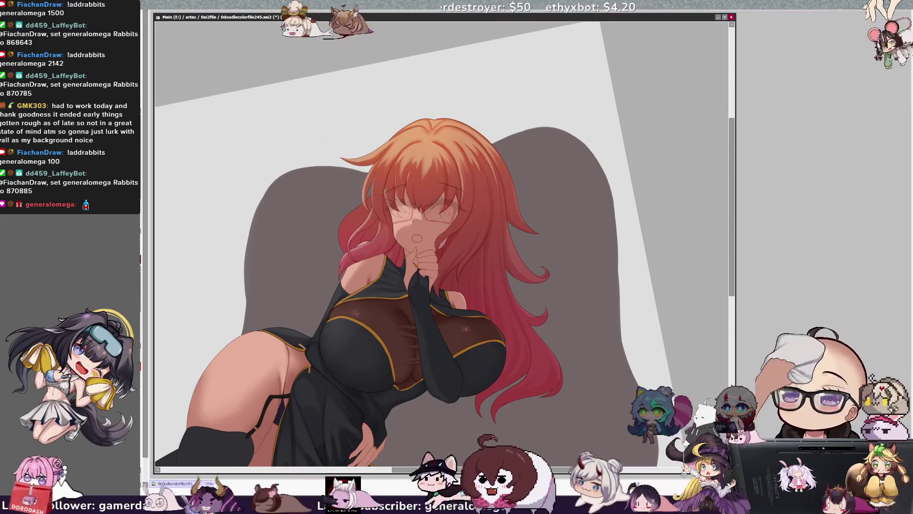
scroll(738, 285, "down", 3)
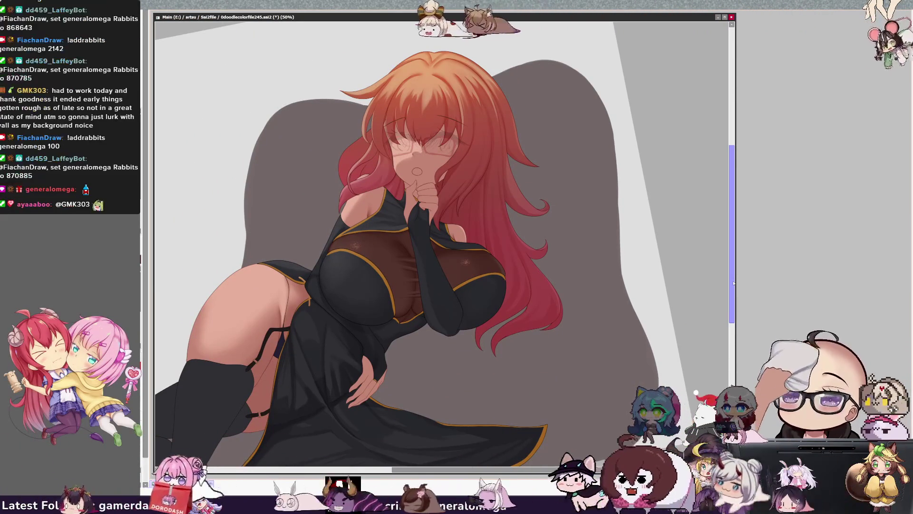
scroll(734, 283, "up", 2)
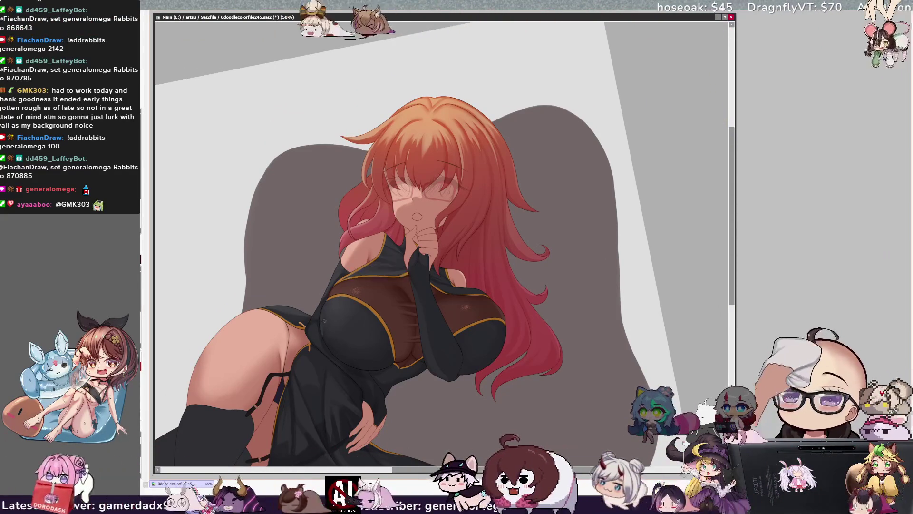
Step: Resize the brush larger then smaller, and flip the view back to unmirrored
key("bracketright")
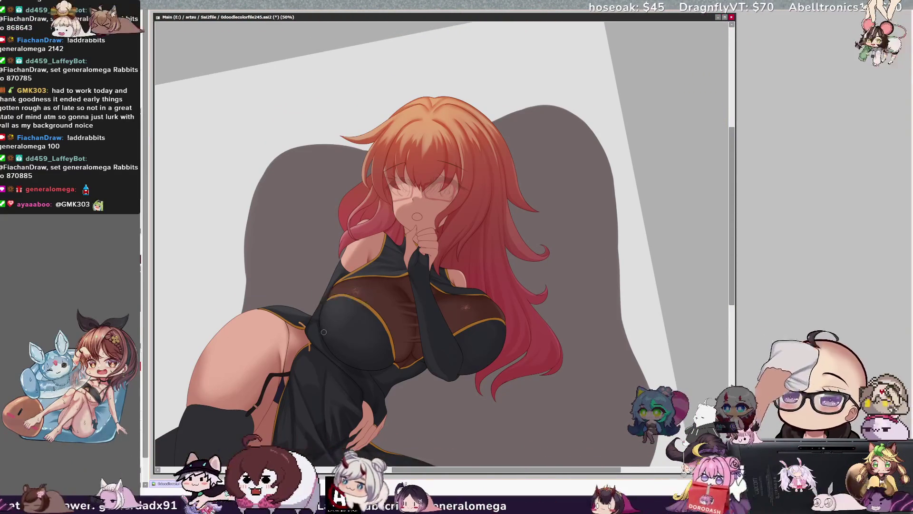
key("bracketright")
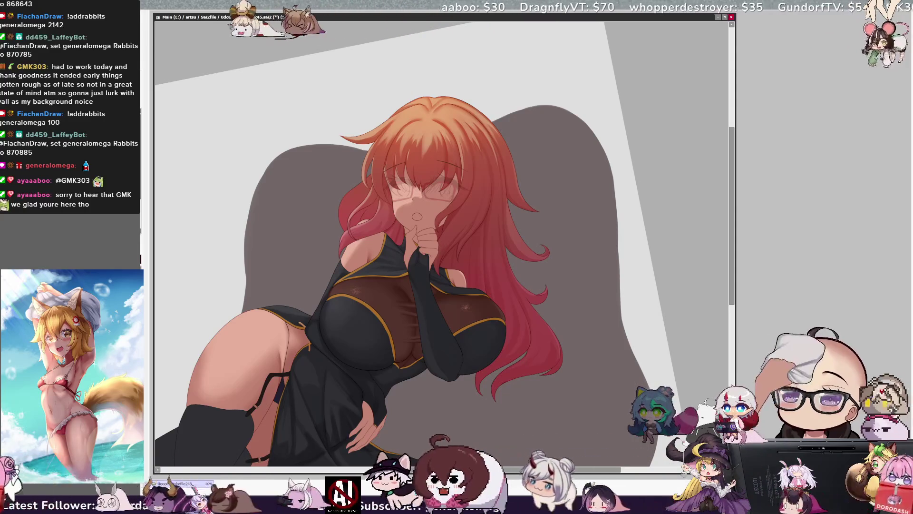
key("bracketleft")
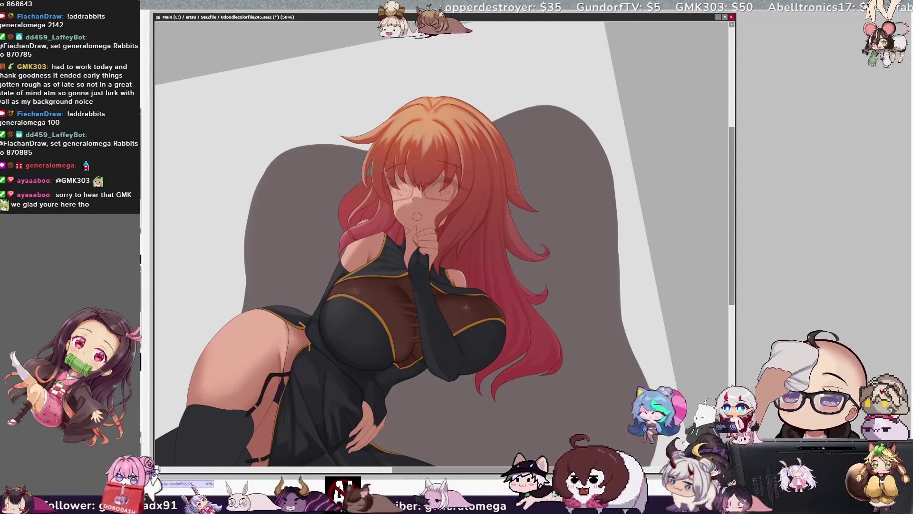
key("bracketleft")
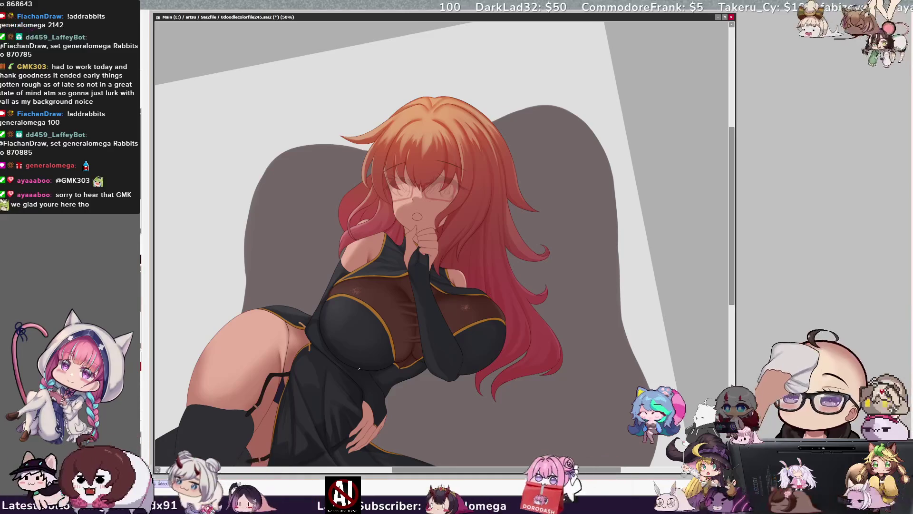
key("h")
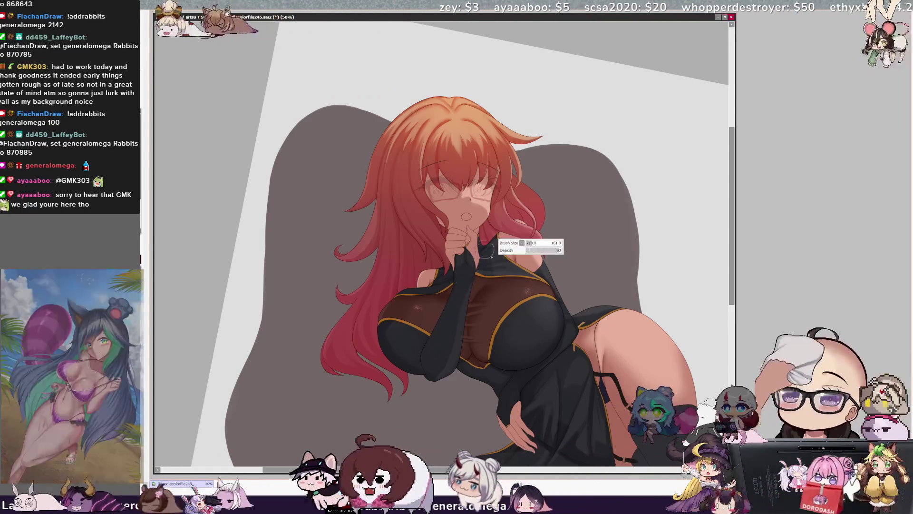
key("bracketright")
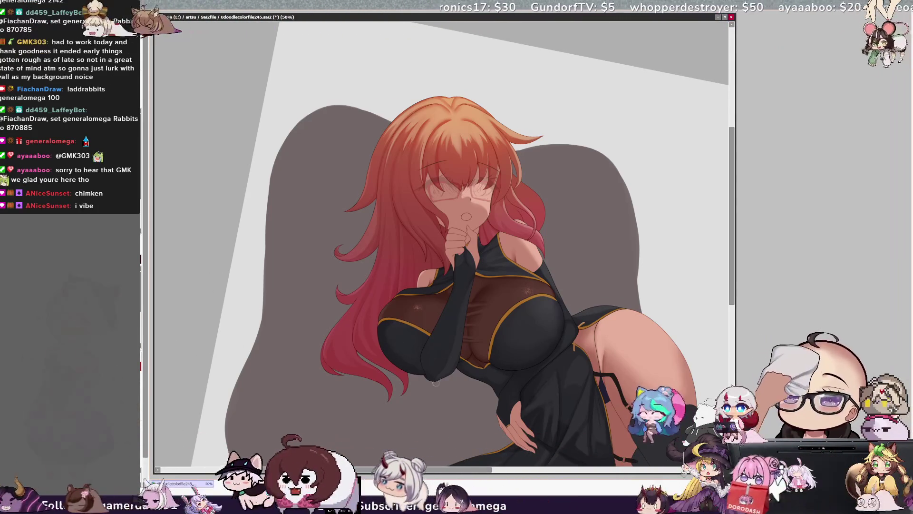
key("ctrl+minus")
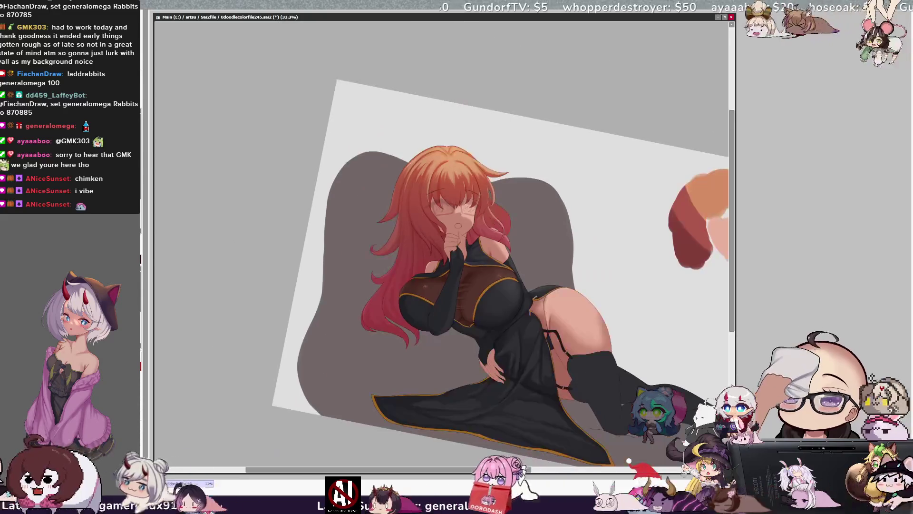
key("Home")
left_click_drag(473, 471, 507, 471)
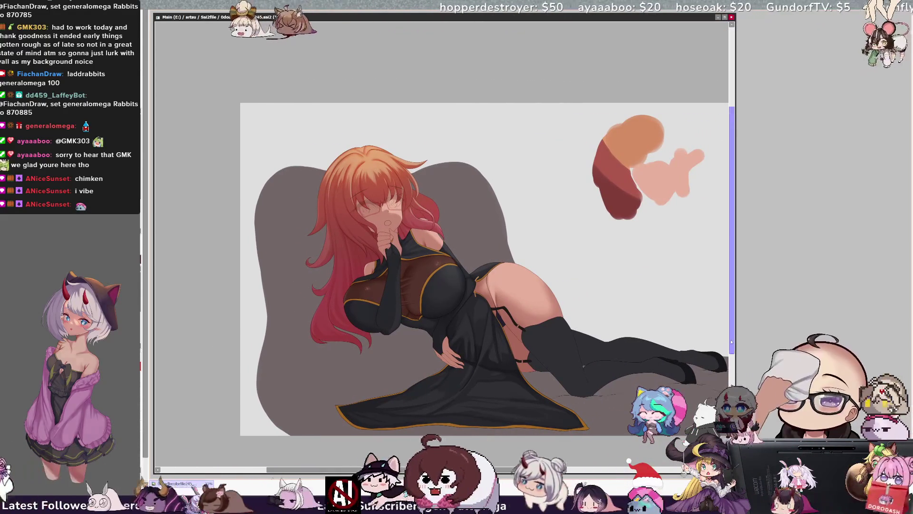
scroll(507, 471, "up", 2)
mouse_move(565, 472)
left_mouse_down()
mouse_move(554, 469)
mouse_move(575, 471)
left_mouse_up()
scroll(560, 471, "down", 1)
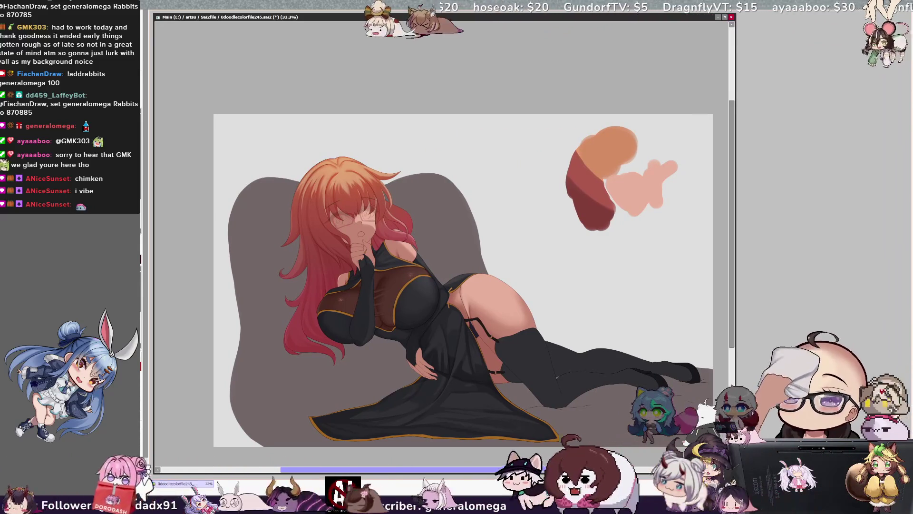
left_click_drag(498, 470, 506, 470)
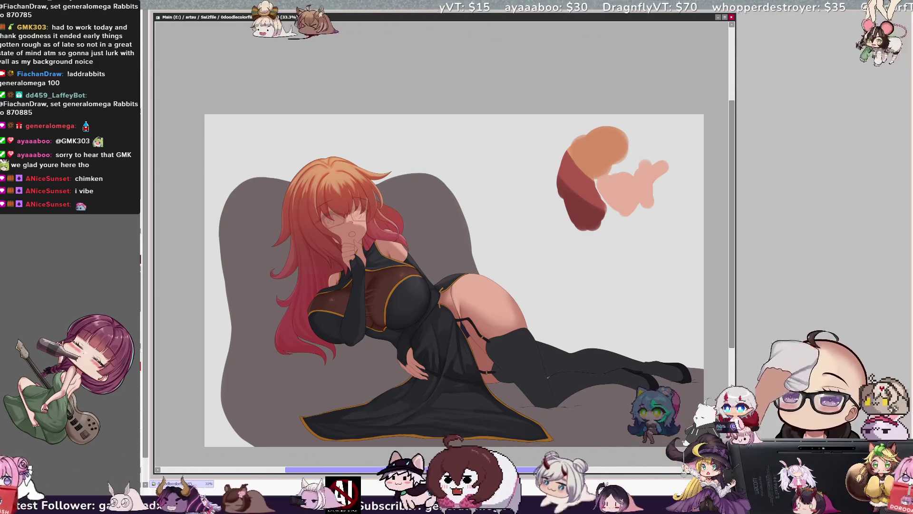
key("h")
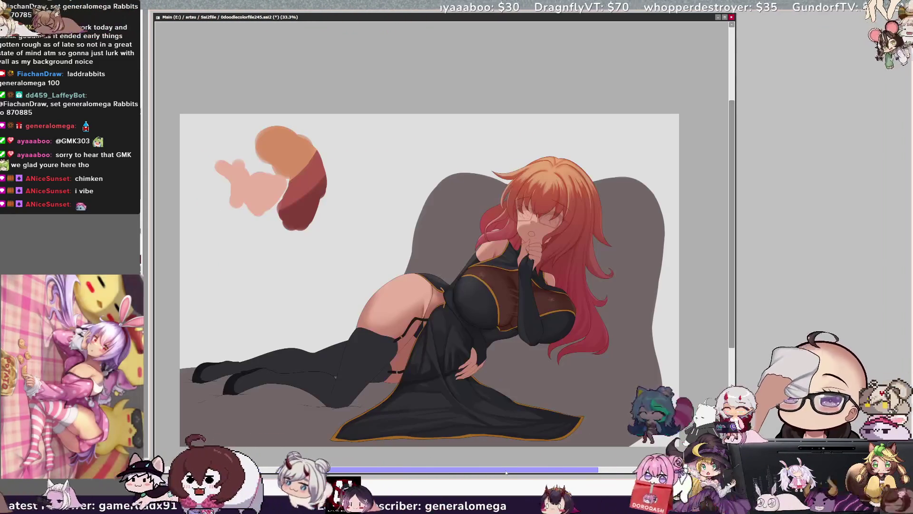
key("h")
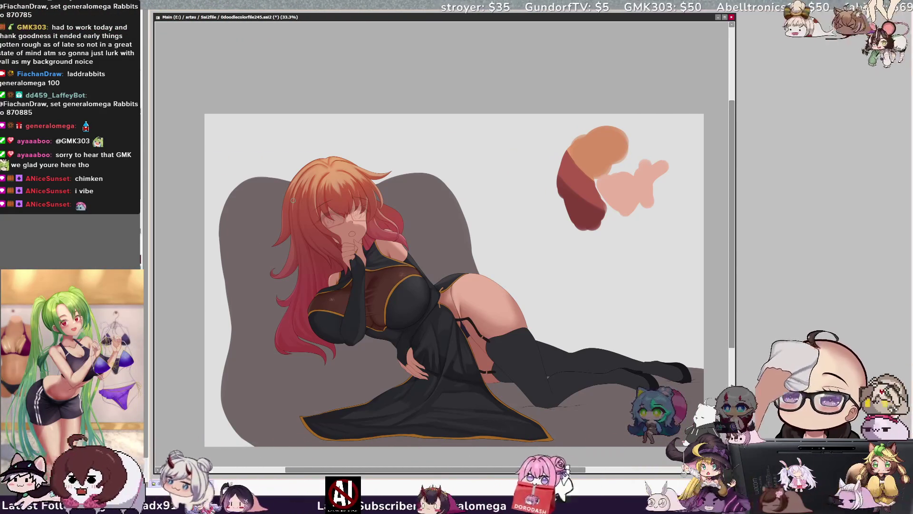
key("ctrl+z")
key("ctrl+y")
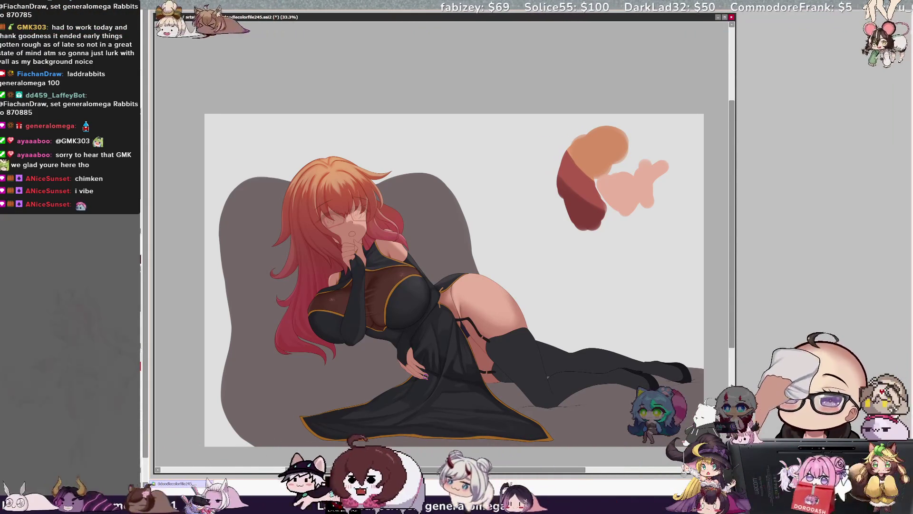
scroll(723, 342, "down", 1)
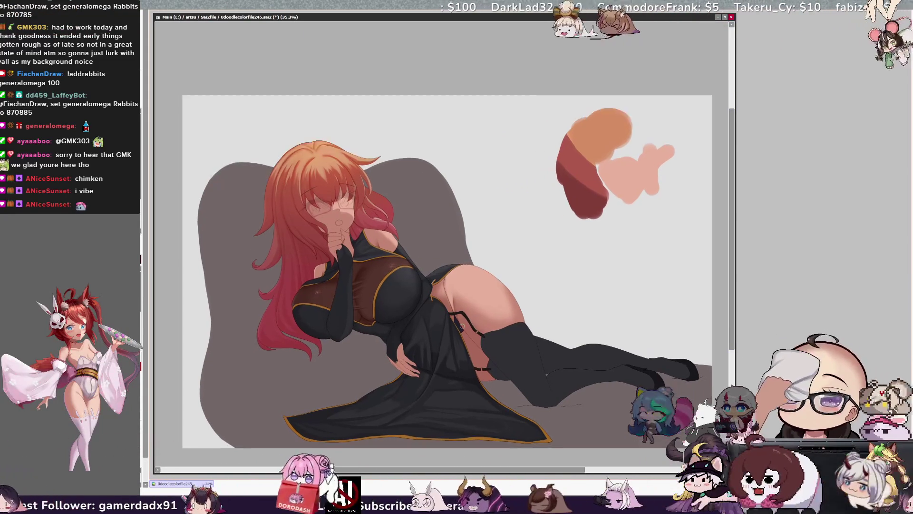
scroll(523, 333, "up", 1)
scroll(364, 350, "down", 2)
scroll(365, 350, "up", 2)
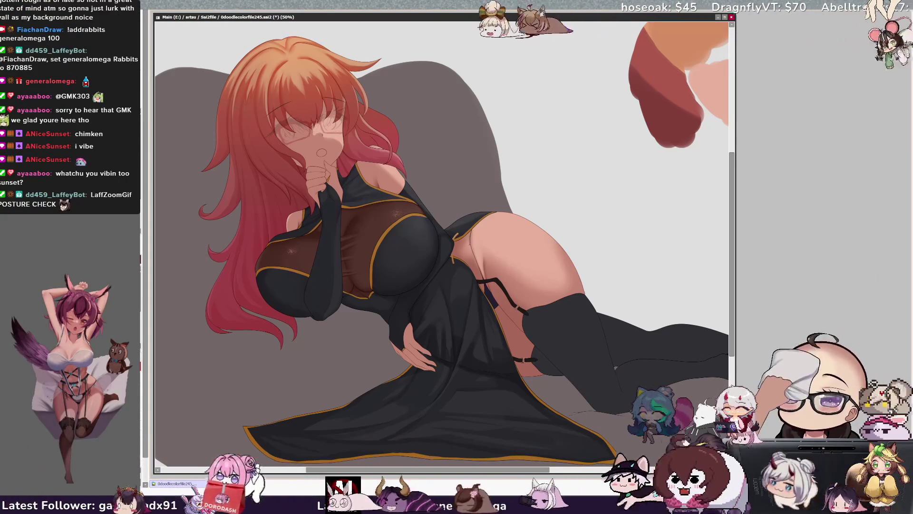
Step: Pick the hip's layer and draw a small dark loop beside the garter strap
left_click(469, 242, "ctrl+shift")
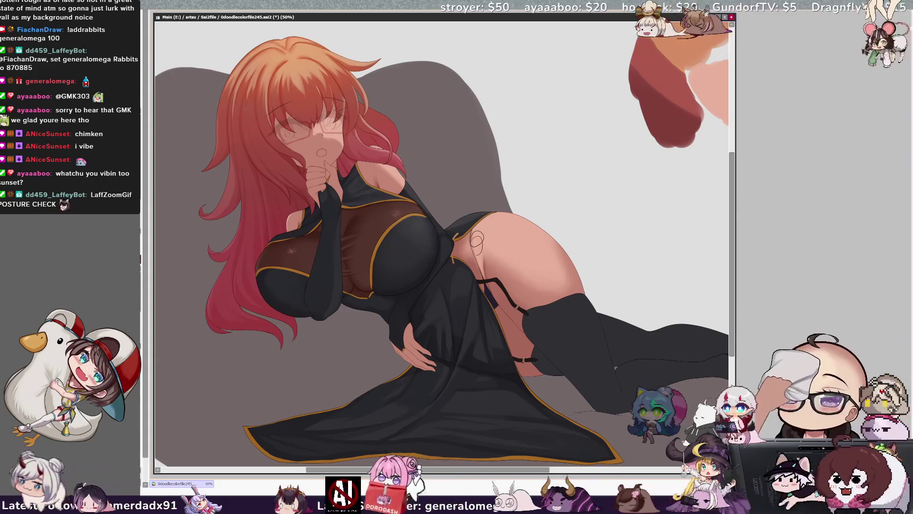
left_click_drag(476, 240, 477, 252)
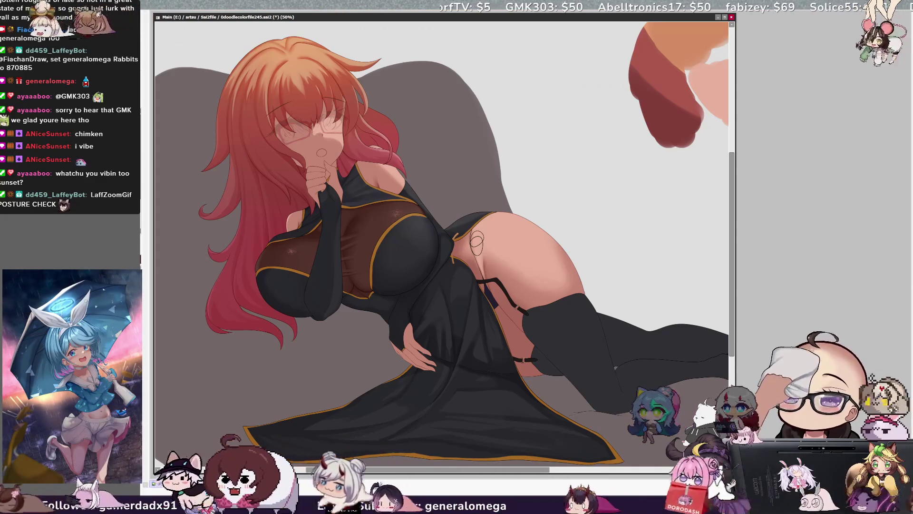
left_click_drag(410, 111, 418, 174)
key("ctrl+z")
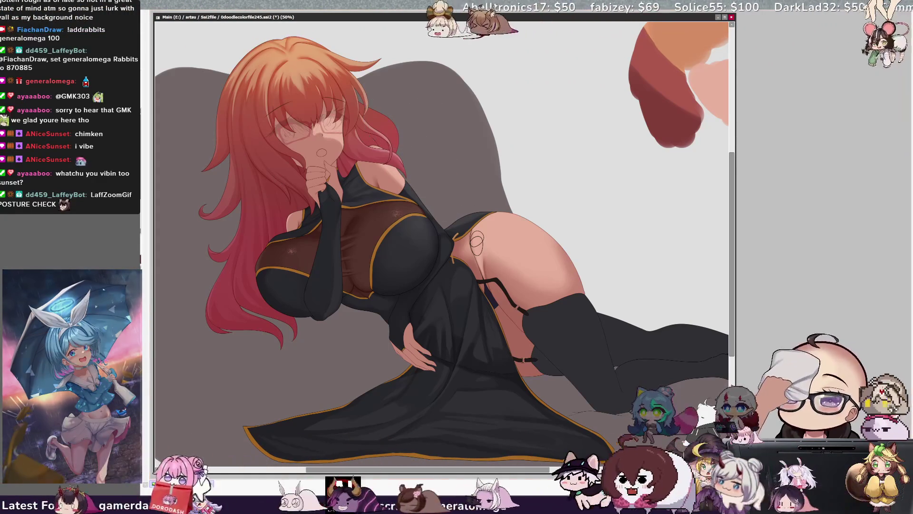
key("]")
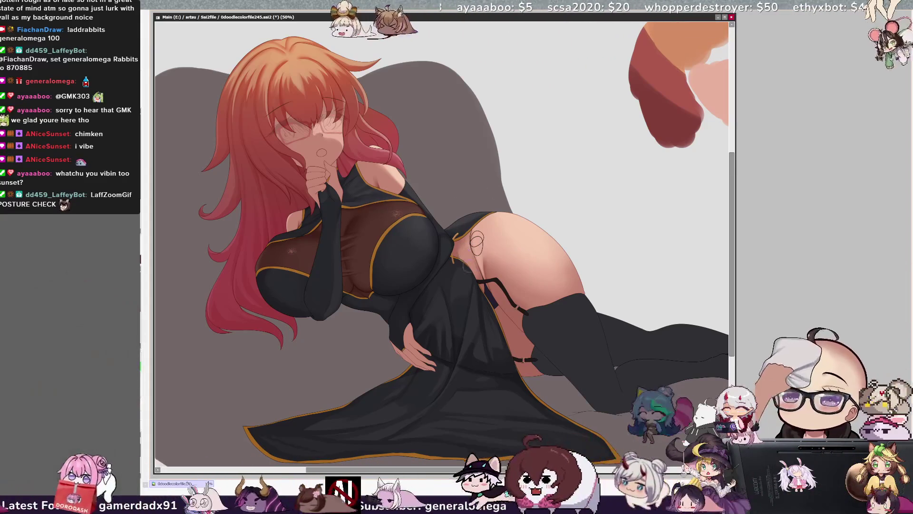
left_click(478, 233, "ctrl+shift")
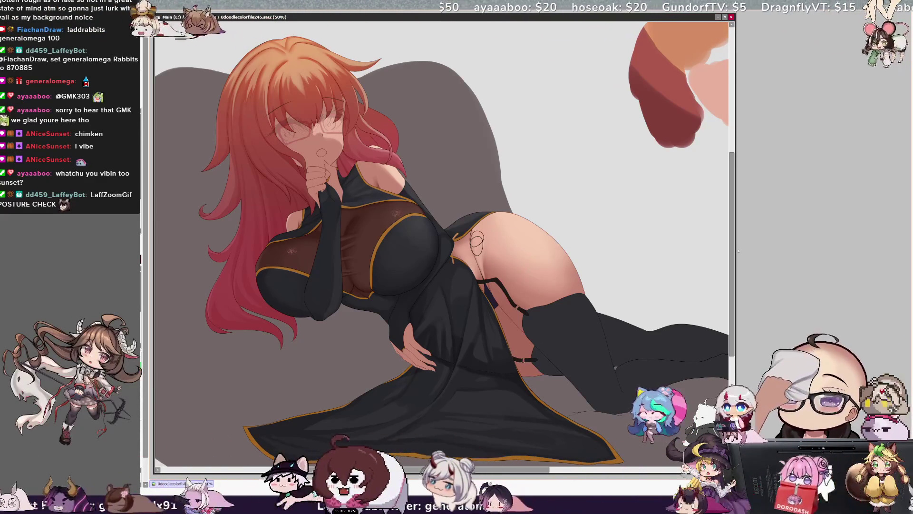
scroll(733, 249, "down", 1)
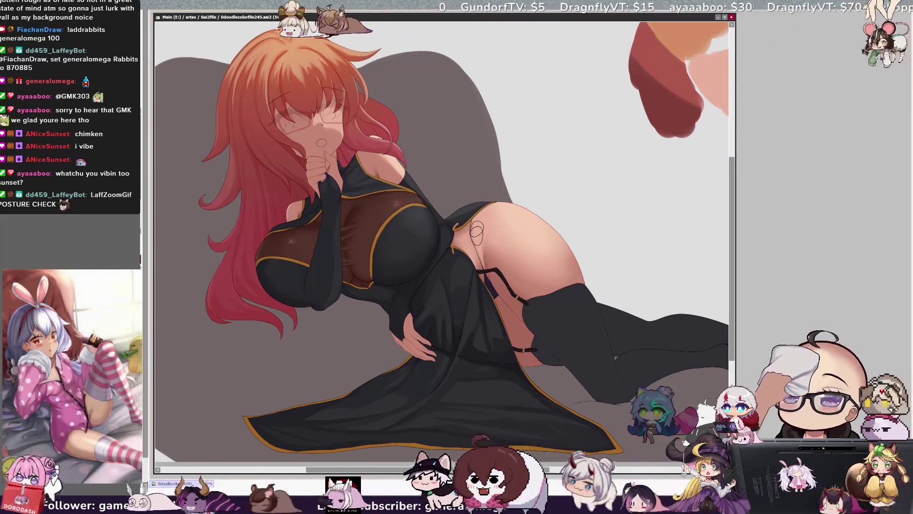
key("minus")
scroll(732, 237, "up", 2)
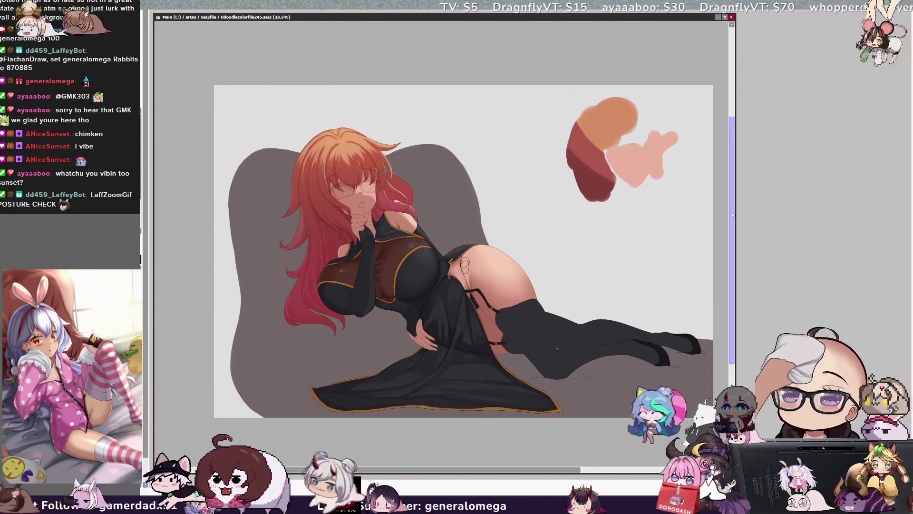
left_click_drag(550, 469, 561, 471)
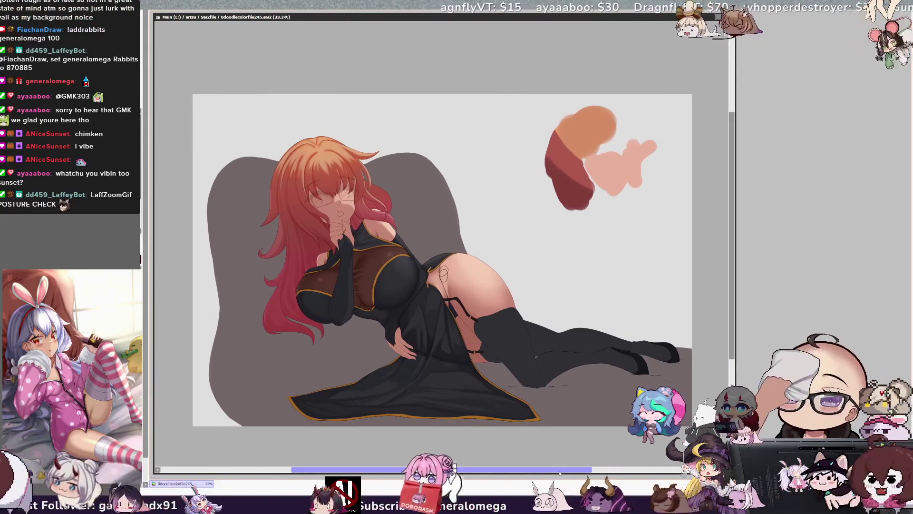
scroll(266, 345, "up", 2)
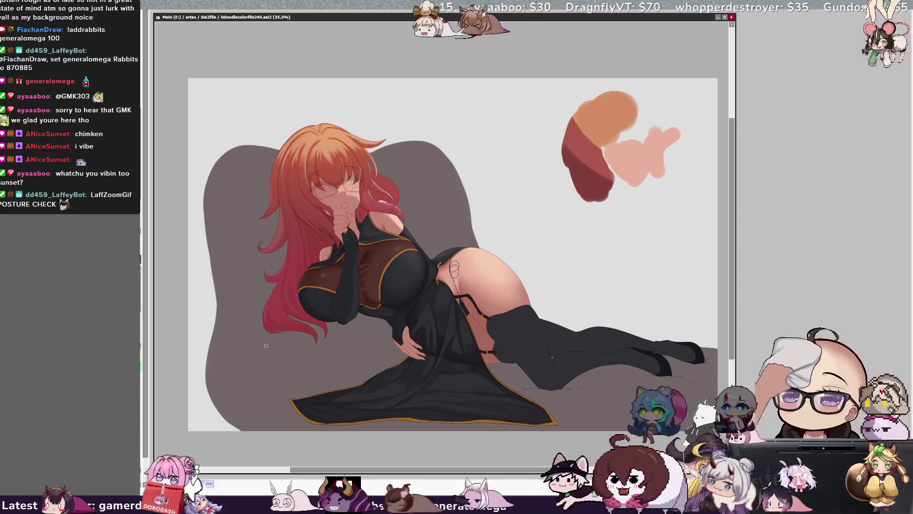
key("h")
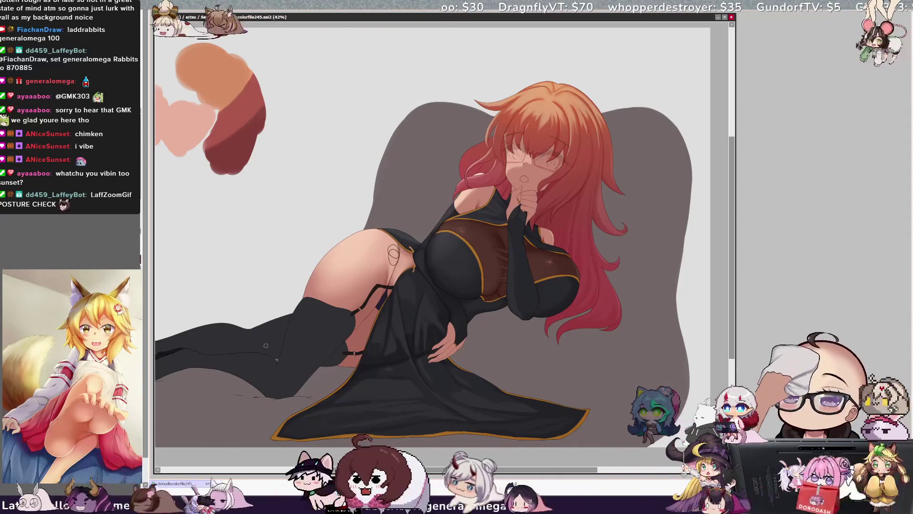
key("h")
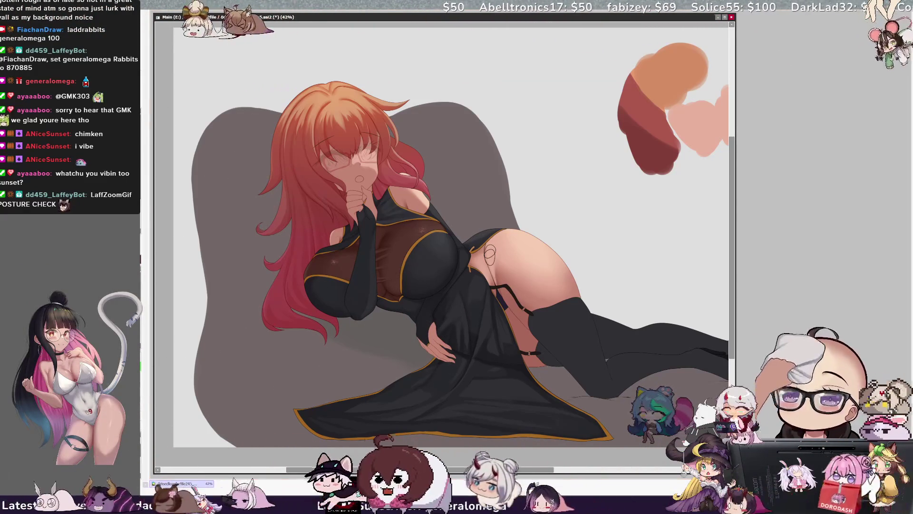
Step: Paint soft gray shadows on the couch toward the hand and lower-left cushion, undoing one misplaced stroke
mouse_move(235, 237)
left_mouse_down()
mouse_move(422, 344)
mouse_move(471, 354)
left_mouse_up()
key("ctrl+z")
left_click_drag(286, 295, 409, 331)
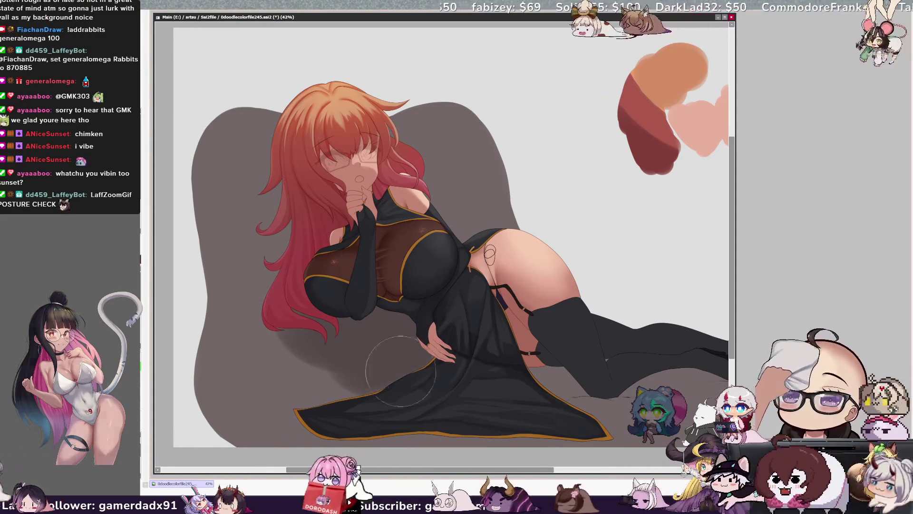
mouse_move(333, 409)
left_mouse_down()
mouse_move(360, 418)
mouse_move(246, 419)
mouse_move(187, 366)
mouse_move(210, 286)
mouse_move(205, 119)
left_mouse_up()
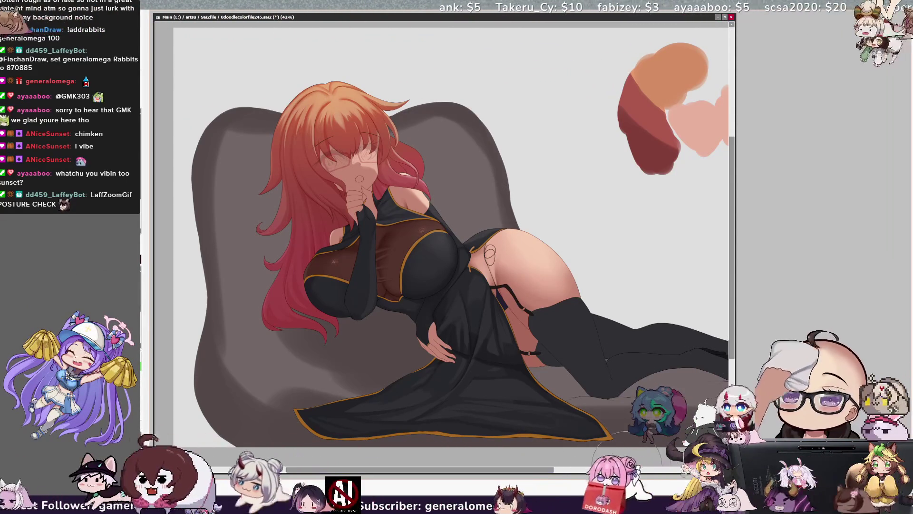
Step: Enlarge the brush, darken the gray couch shading beneath the legs, and rotate the view
left_click_drag(781, 450, 626, 449)
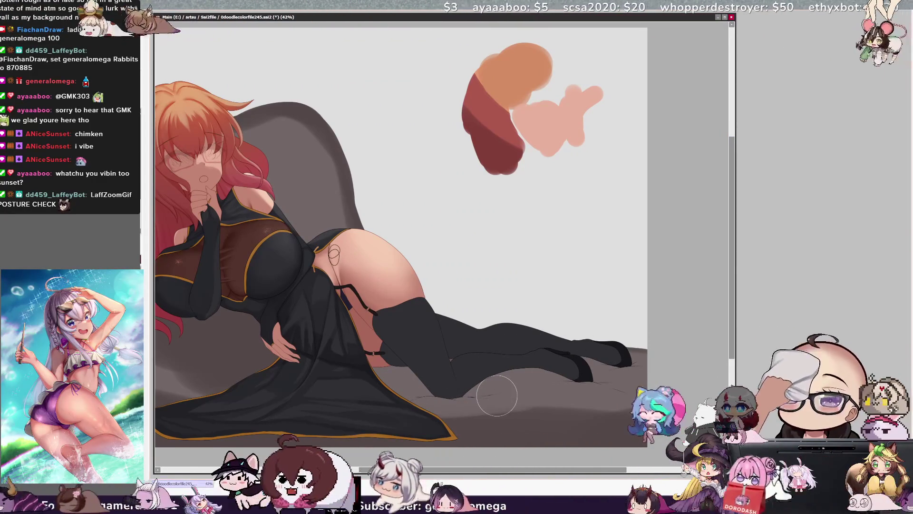
left_click_drag(507, 470, 435, 468)
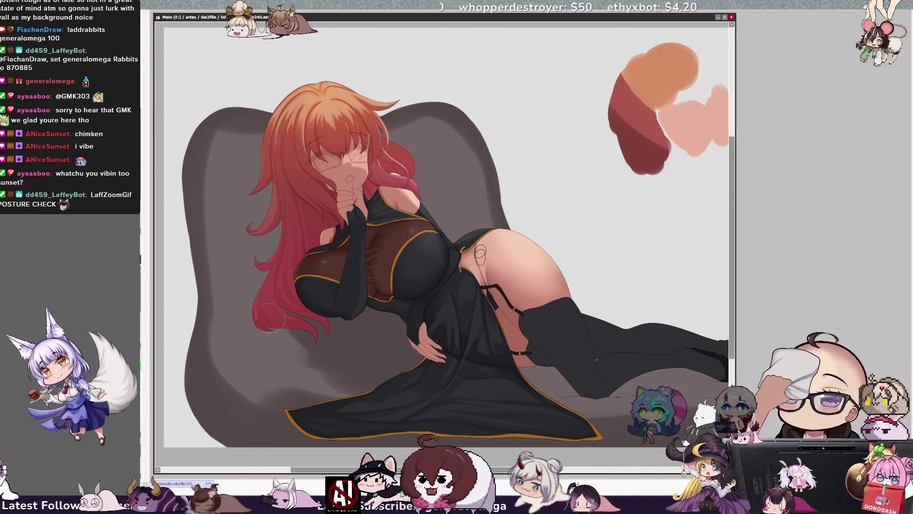
key("bracketright")
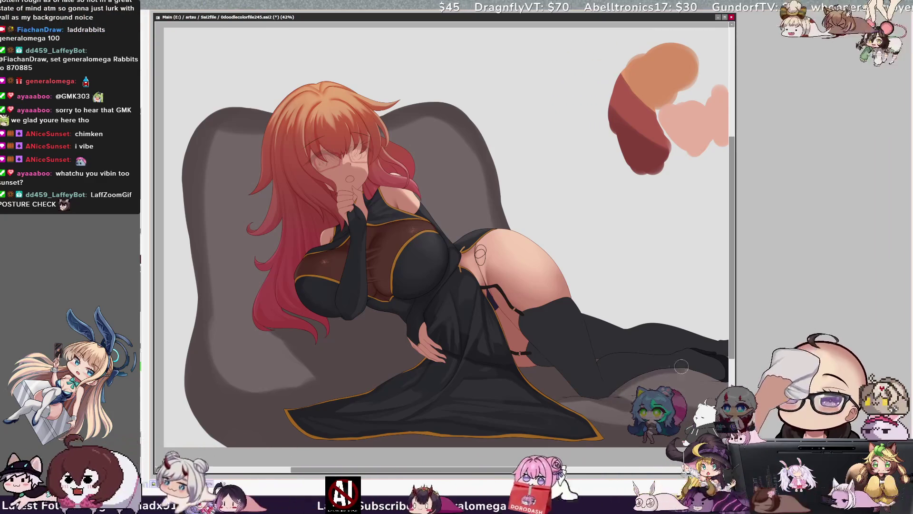
left_click_drag(398, 470, 563, 471)
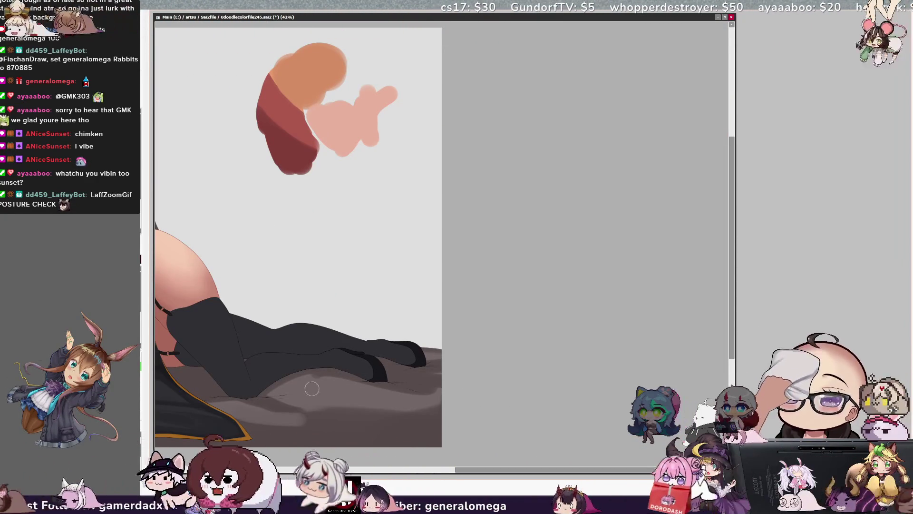
mouse_move(569, 470)
left_mouse_down()
mouse_move(419, 469)
mouse_move(455, 470)
left_mouse_up()
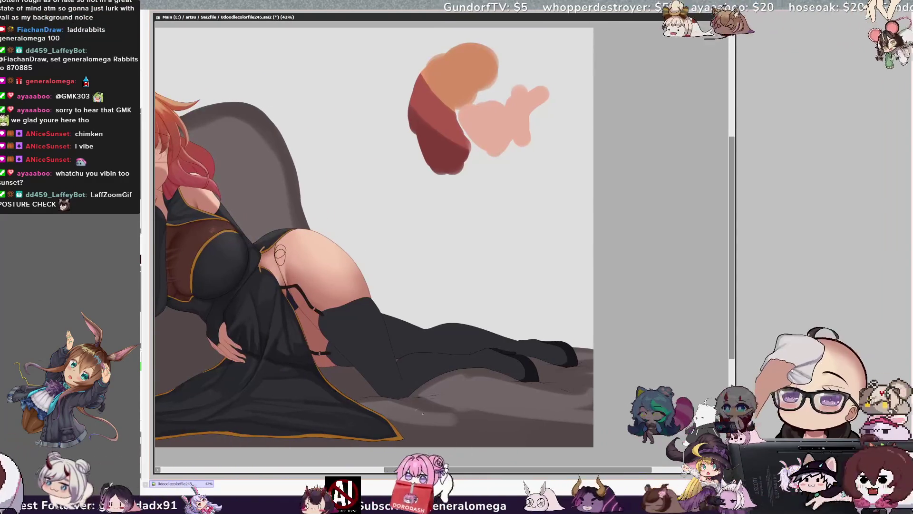
left_click_drag(409, 397, 502, 400)
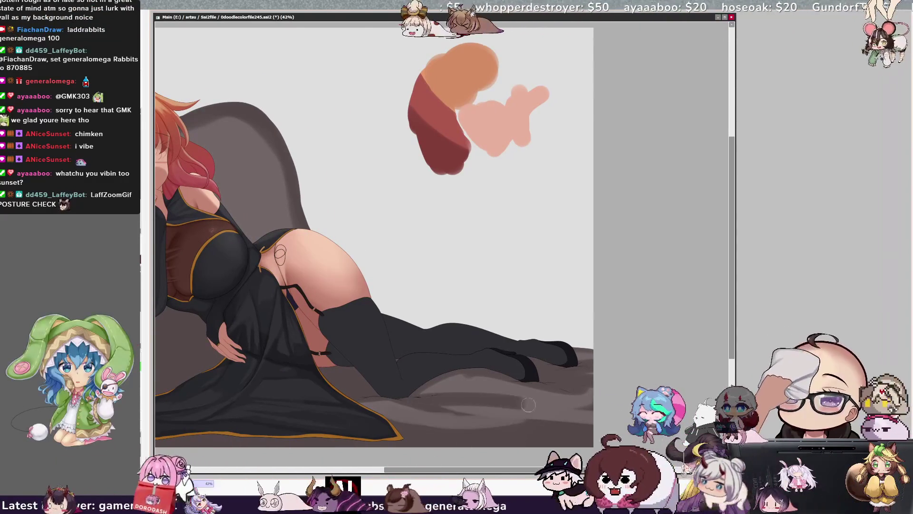
mouse_move(536, 470)
left_mouse_down()
mouse_move(440, 473)
mouse_move(462, 474)
left_mouse_up()
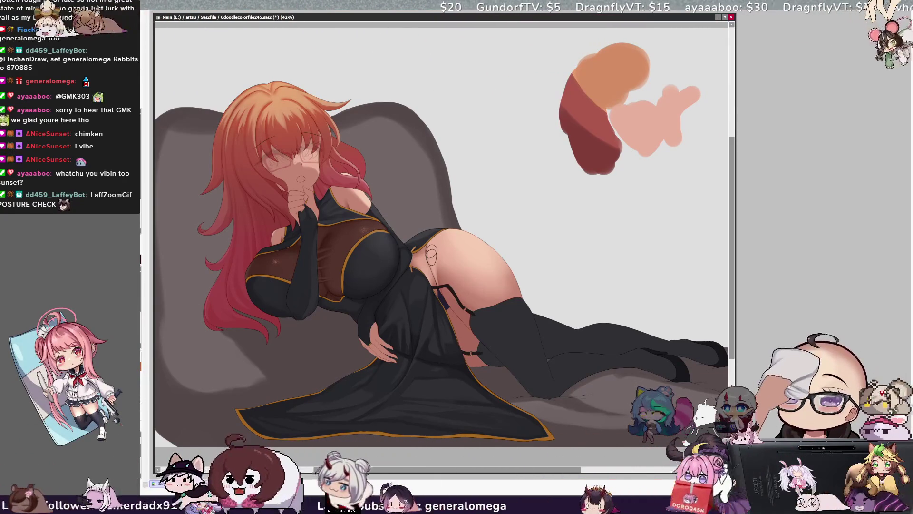
key("Delete")
key("Delete")
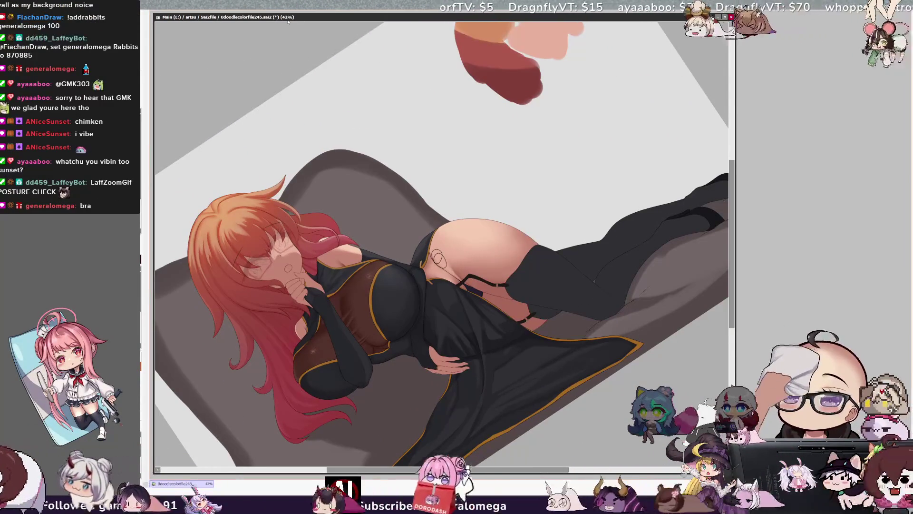
scroll(723, 290, "down", 1)
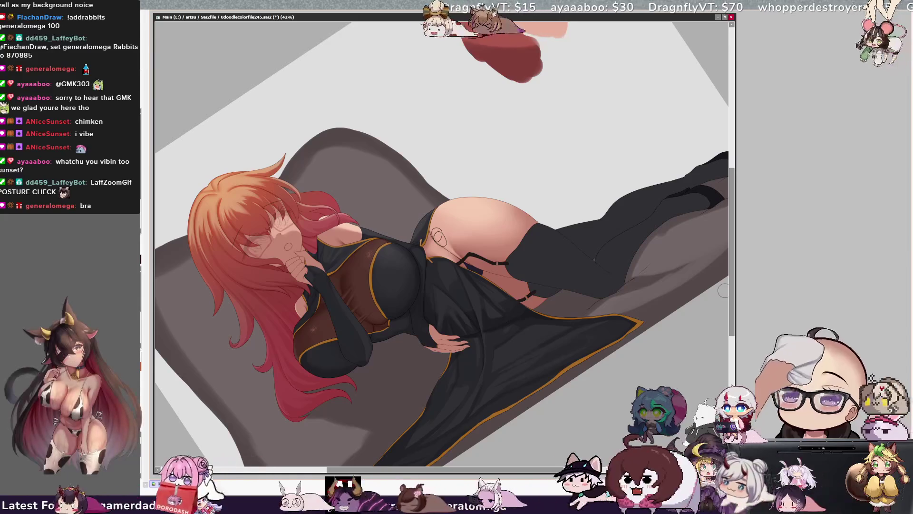
scroll(725, 305, "down", 2)
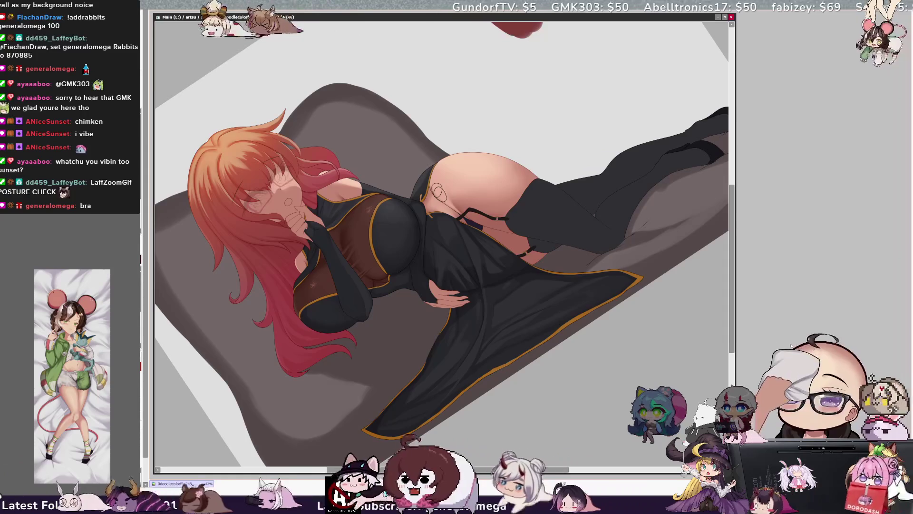
key("h")
key("h")
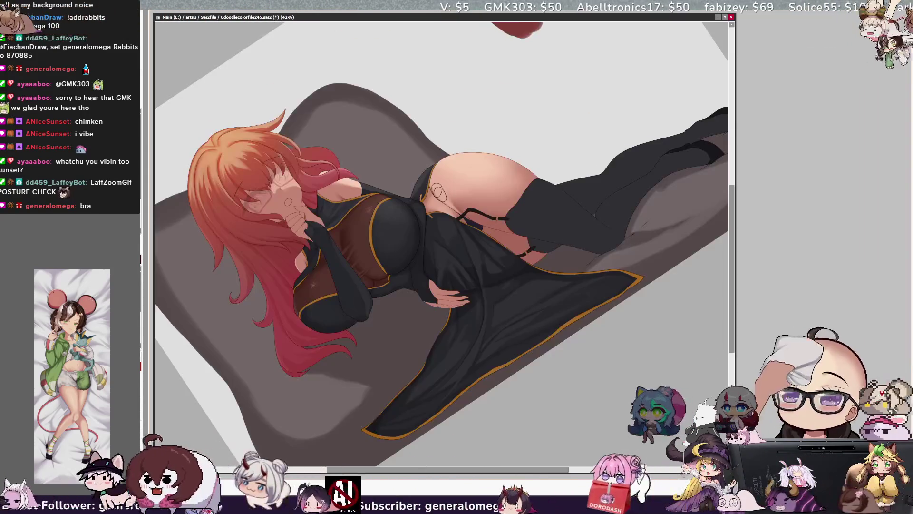
key("Home")
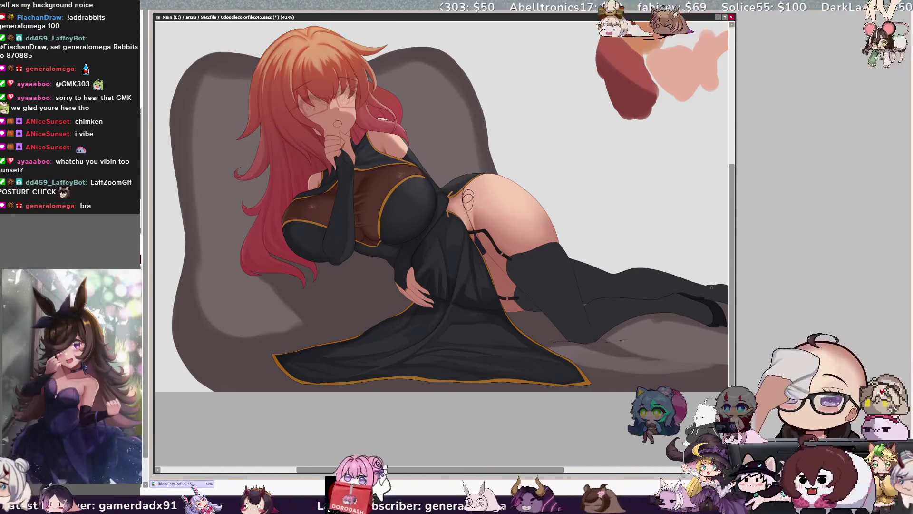
Step: Toggle the horizontal flip to compare, leave the view mirrored, pan across, and zoom to 100%
scroll(725, 258, "up", 2)
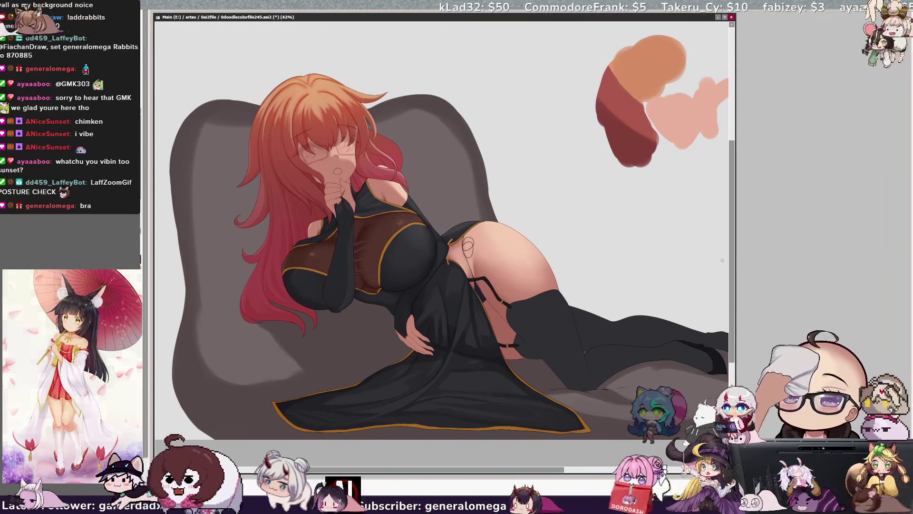
key("h")
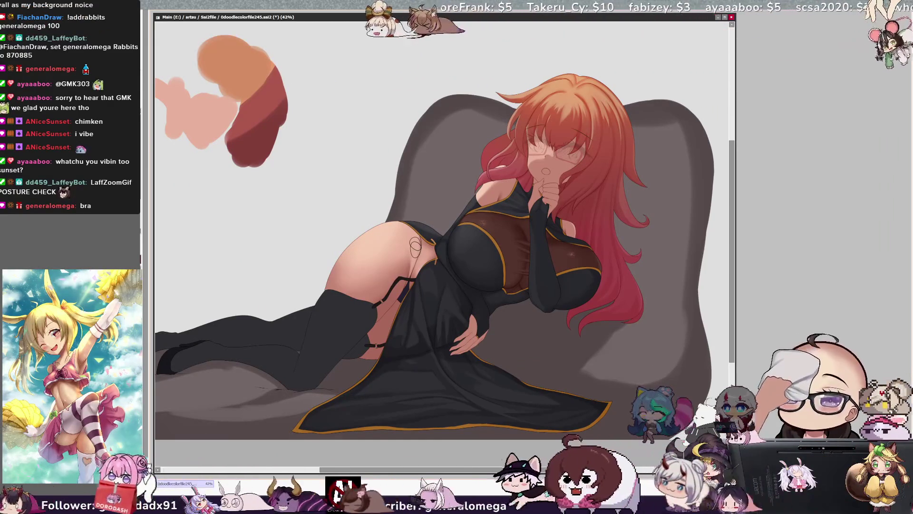
key("h")
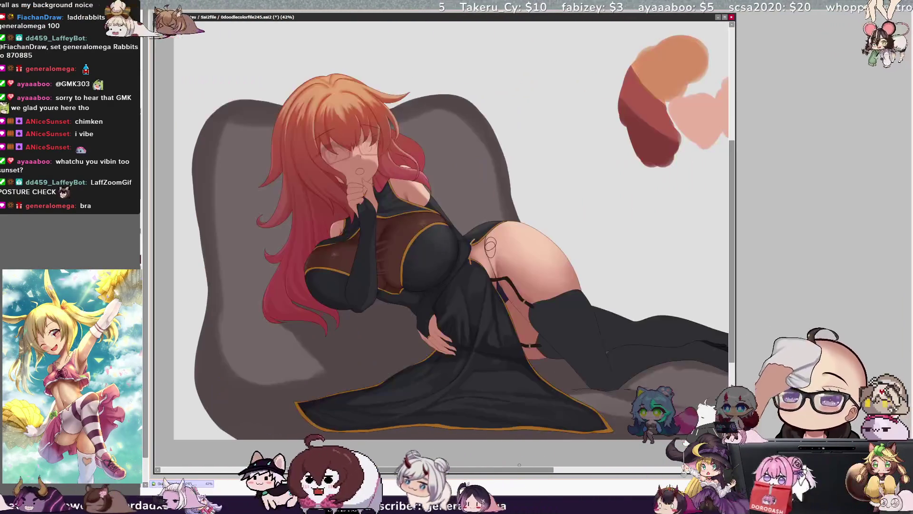
key("h")
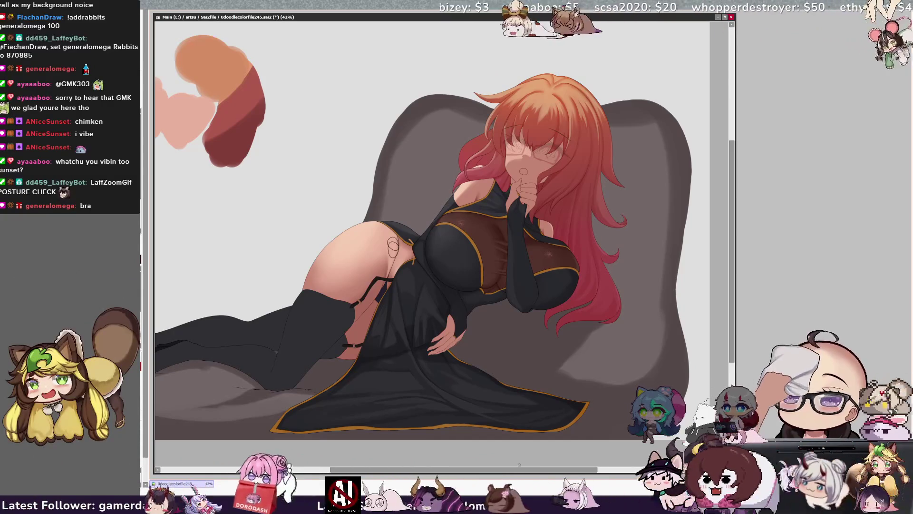
left_click_drag(554, 470, 590, 473)
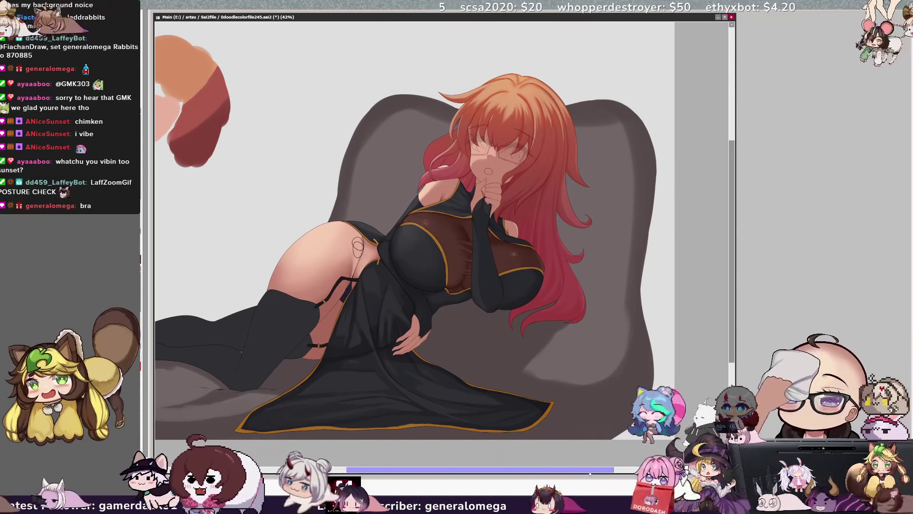
mouse_move(590, 474)
left_mouse_down()
mouse_move(521, 477)
mouse_move(592, 470)
left_mouse_up()
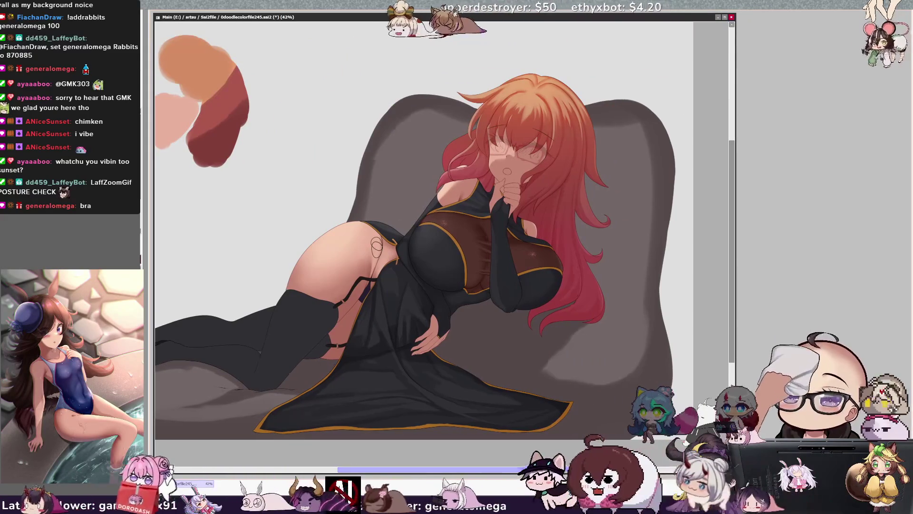
left_click_drag(594, 470, 604, 470)
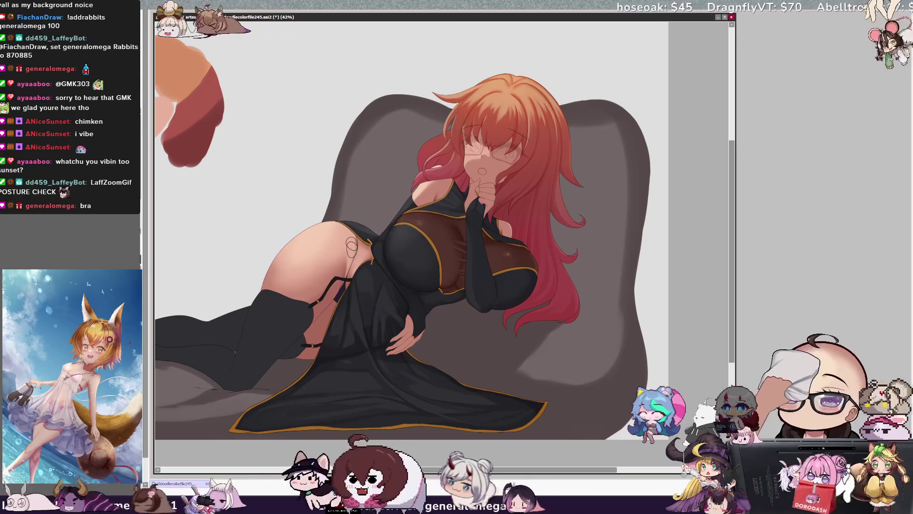
key("ctrl+plus")
key("ctrl+plus")
key("ctrl+plus")
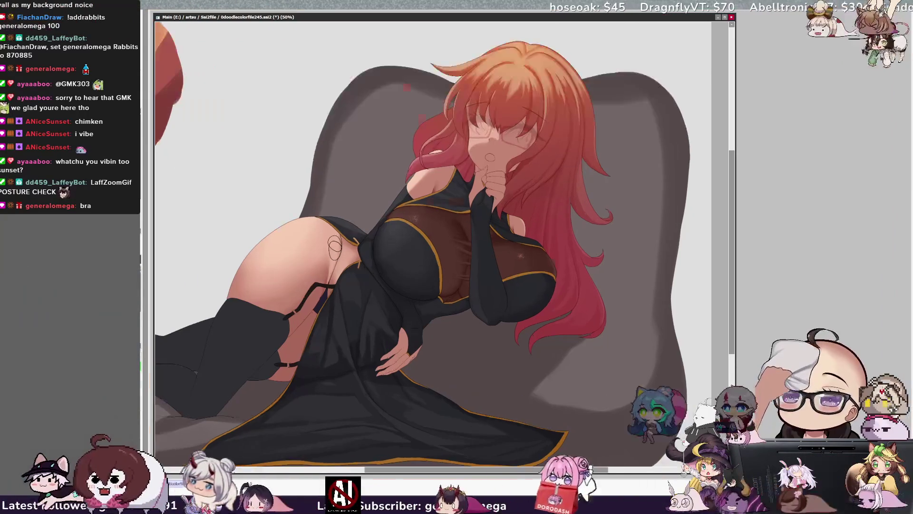
Step: Pan to the face, zoom to 150%, and select the hair strand beside the face
mouse_move(538, 71)
left_mouse_down()
mouse_move(536, 266)
mouse_move(418, 266)
mouse_move(376, 308)
left_mouse_up()
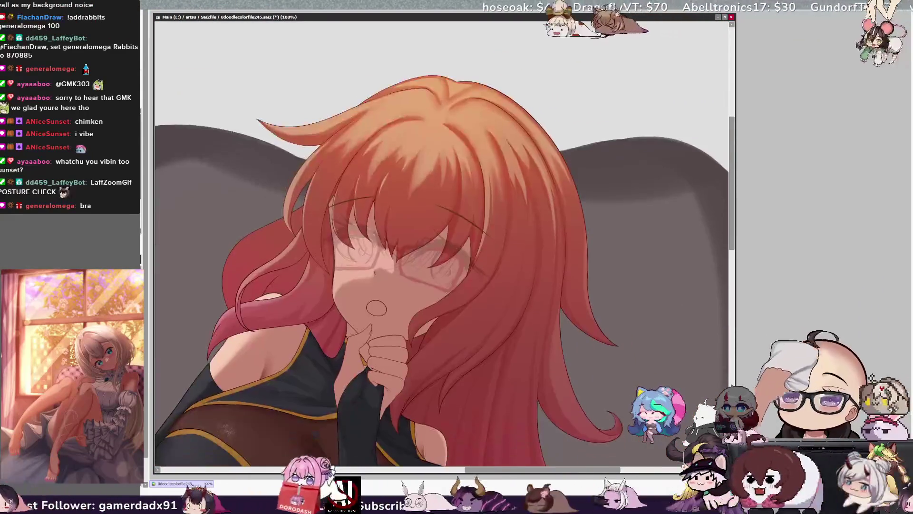
key("ctrl+plus")
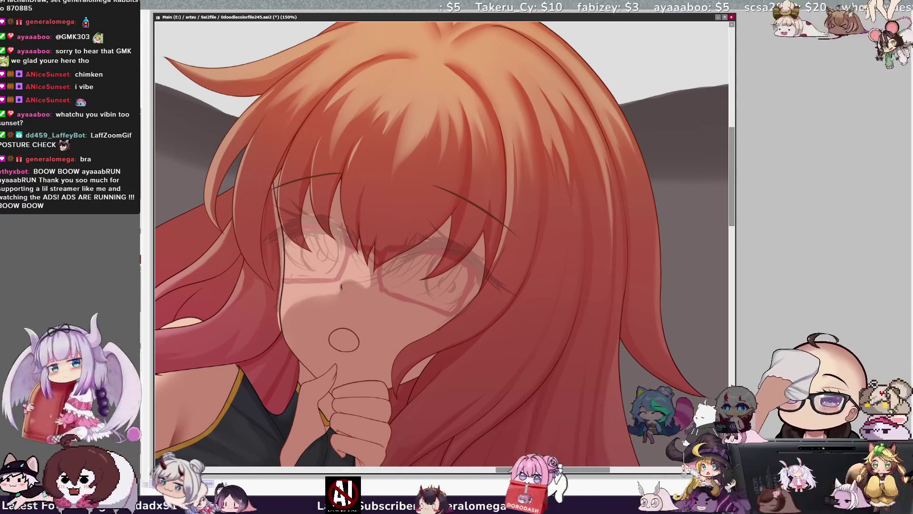
left_click(280, 244)
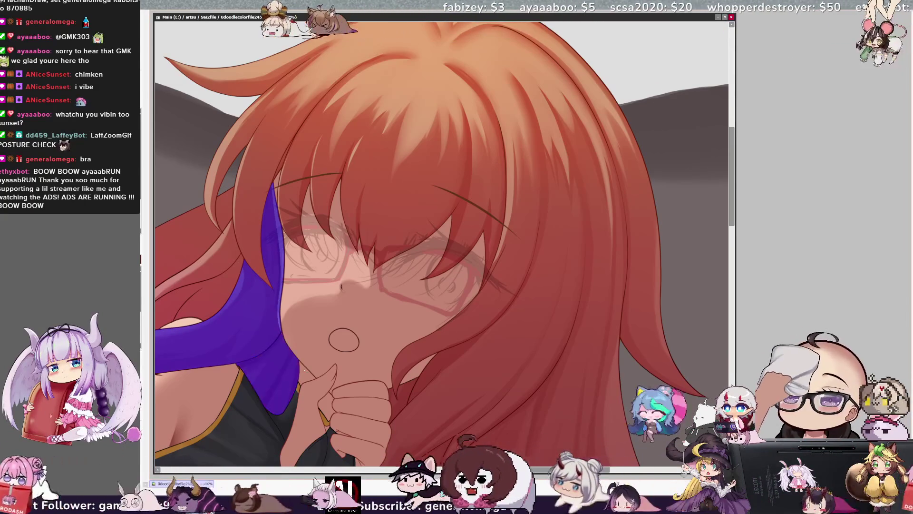
Step: Repaint the selected hair strand deeper pinkish-red with a smaller brush, deselect, and zoom out to 33.3%
key("b")
key("bracketleft")
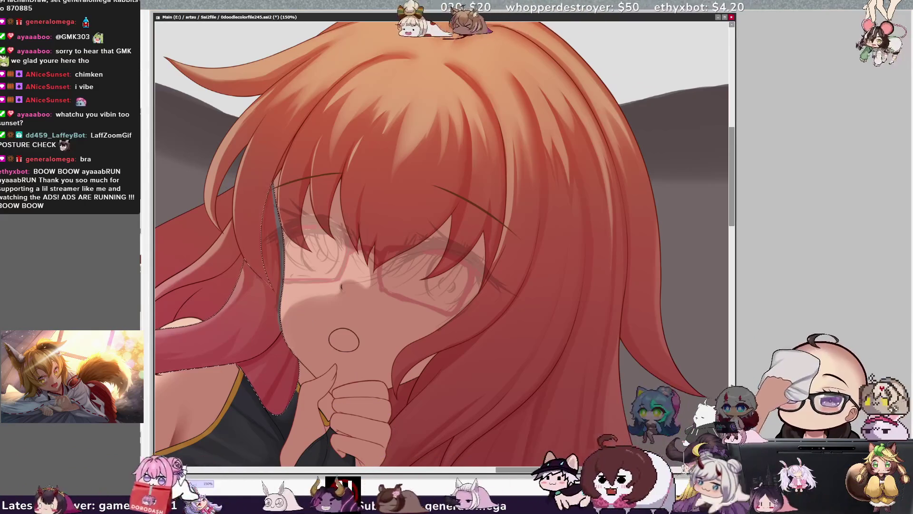
key("bracketleft")
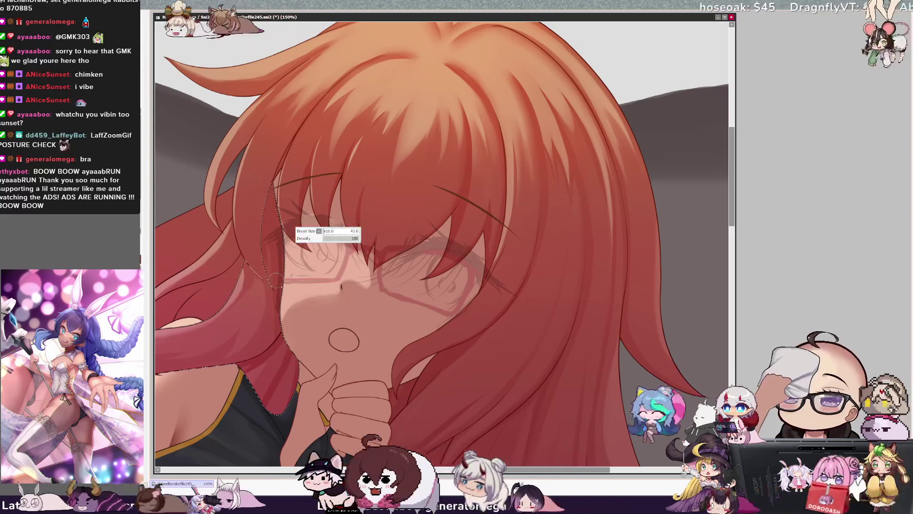
key("ctrl+d")
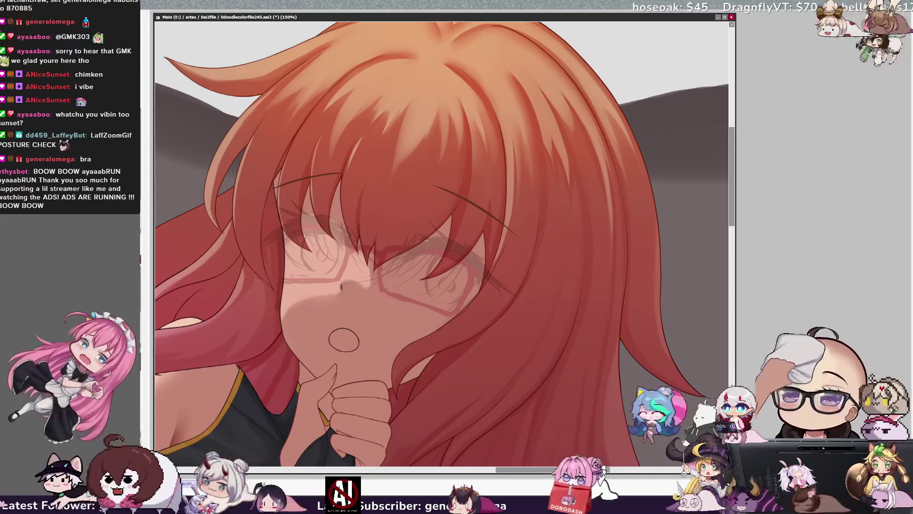
key("minus")
key("minus")
key("minus")
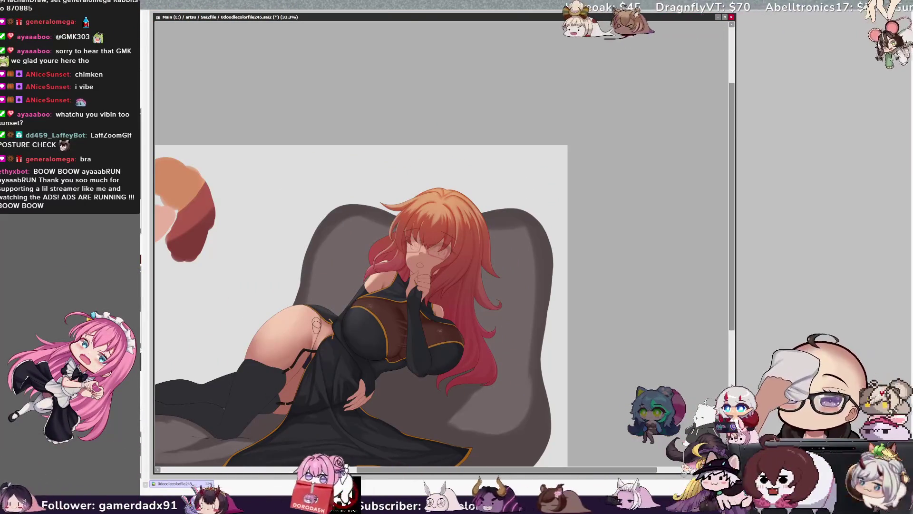